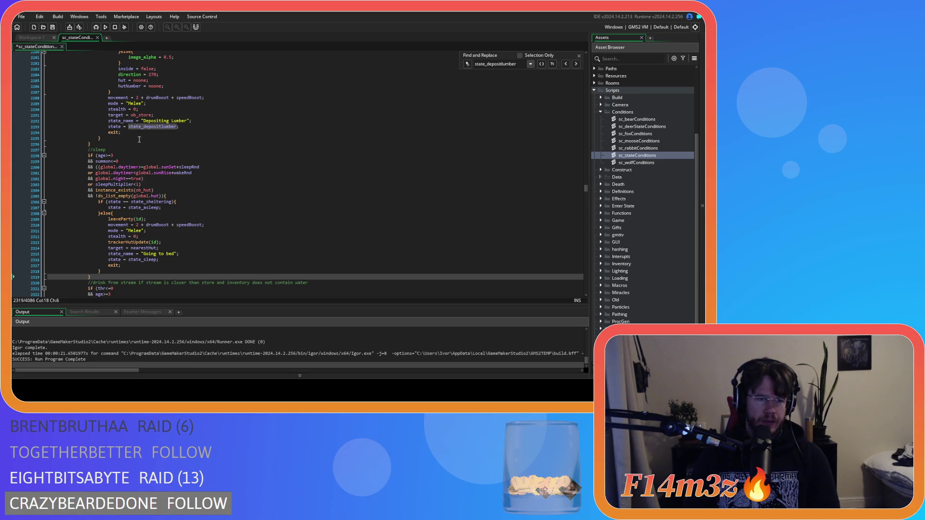
# Restore the old drink water block below the sleep block with undo, then cut it out.
pyautogui.scroll(15, 137, 167)
pyautogui.scroll(20, 144, 207)
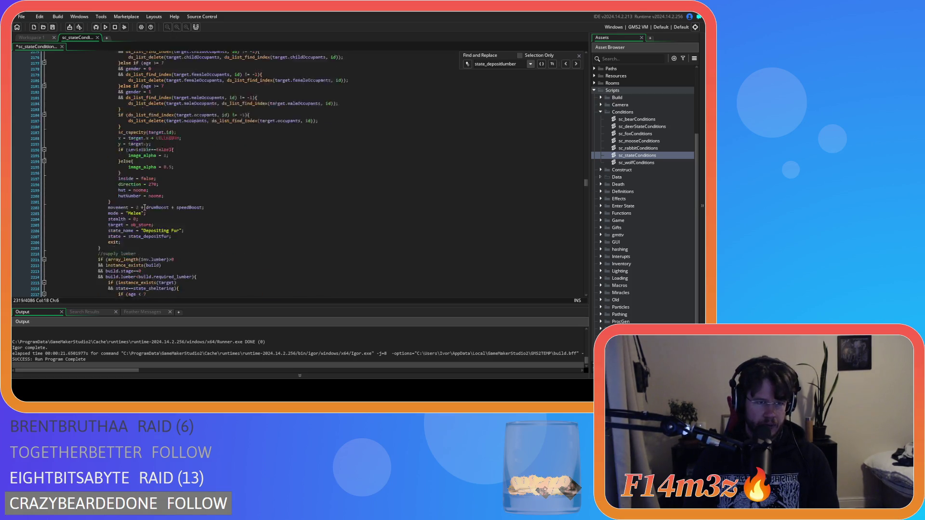
pyautogui.scroll(7, 145, 212)
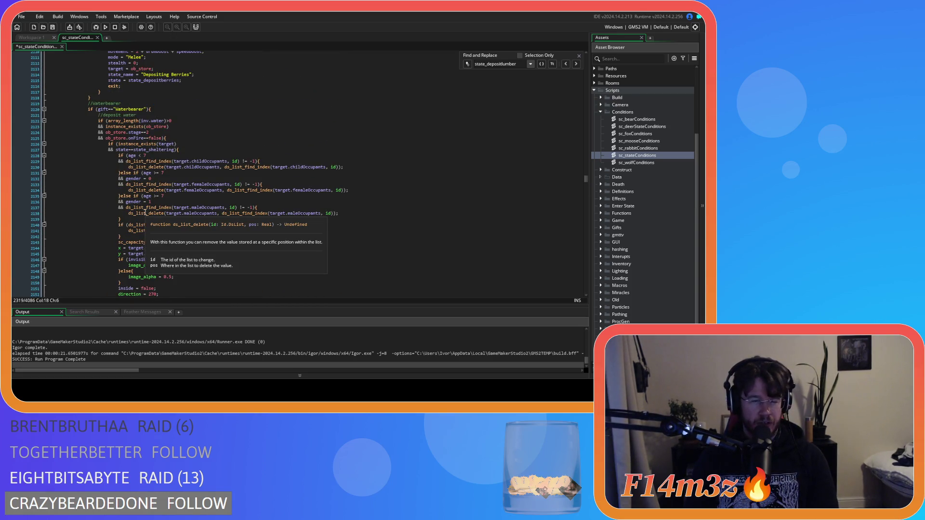
pyautogui.scroll(20, 145, 212)
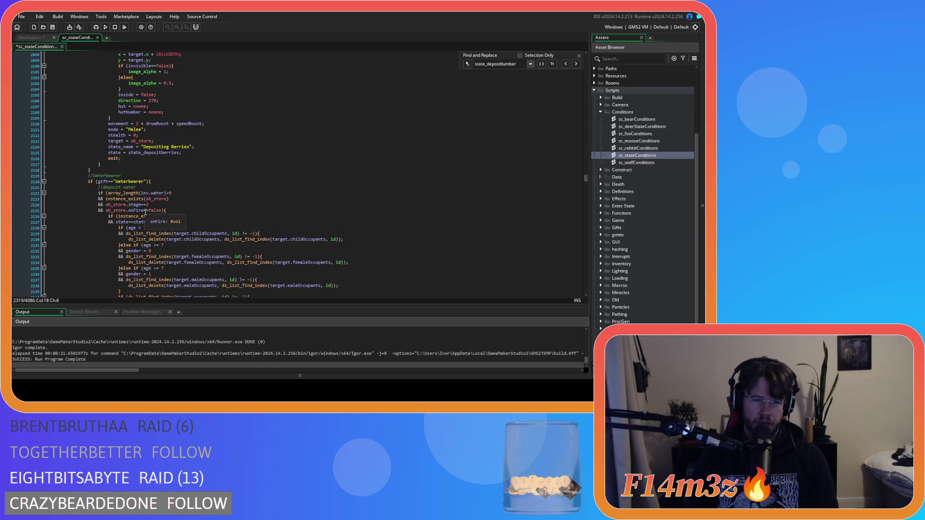
pyautogui.scroll(20, 149, 214)
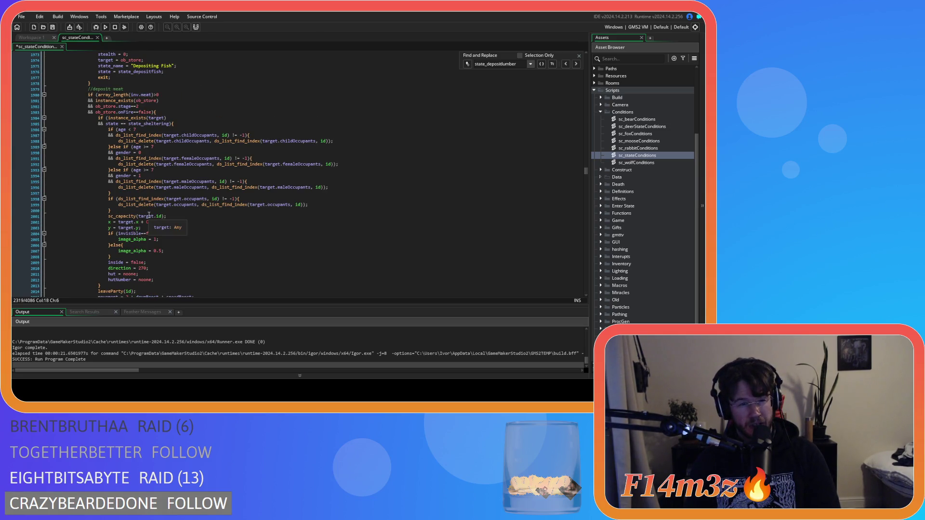
pyautogui.scroll(19, 150, 215)
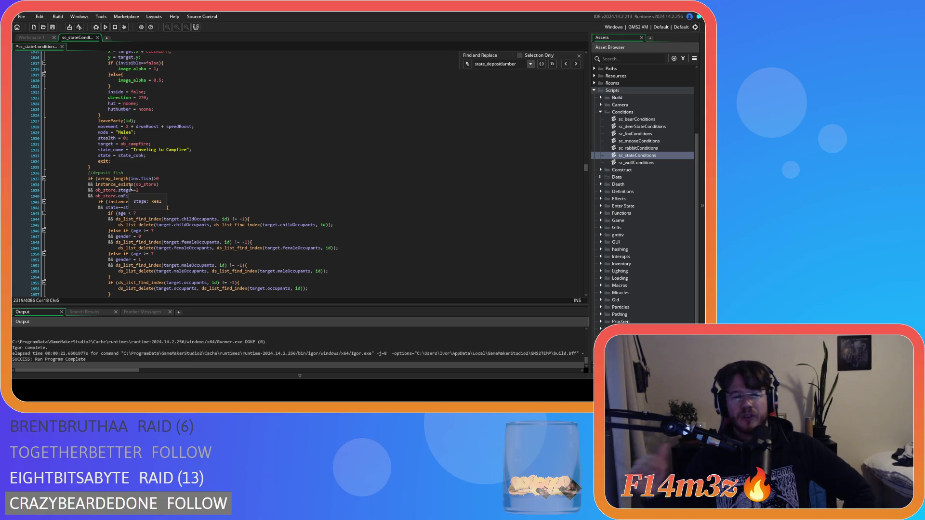
pyautogui.scroll(2, 131, 186)
pyautogui.scroll(20, 132, 184)
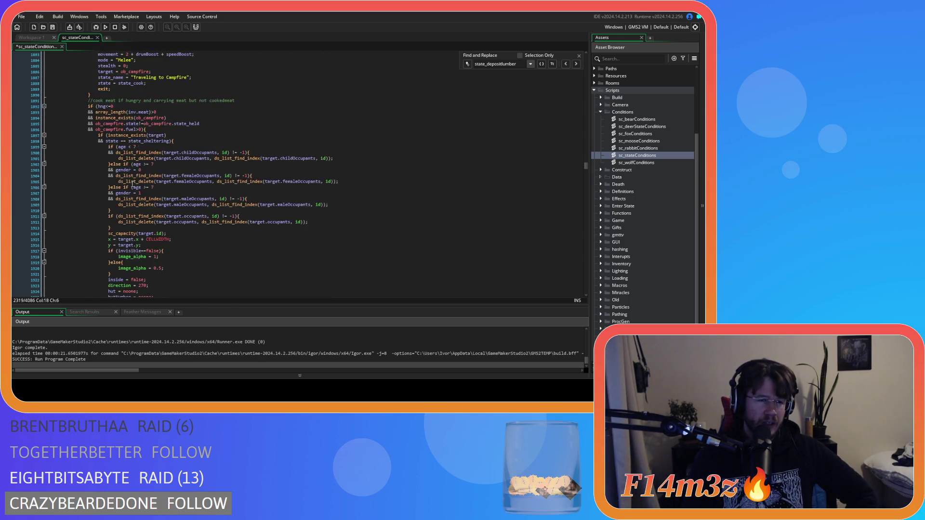
pyautogui.scroll(12, 132, 185)
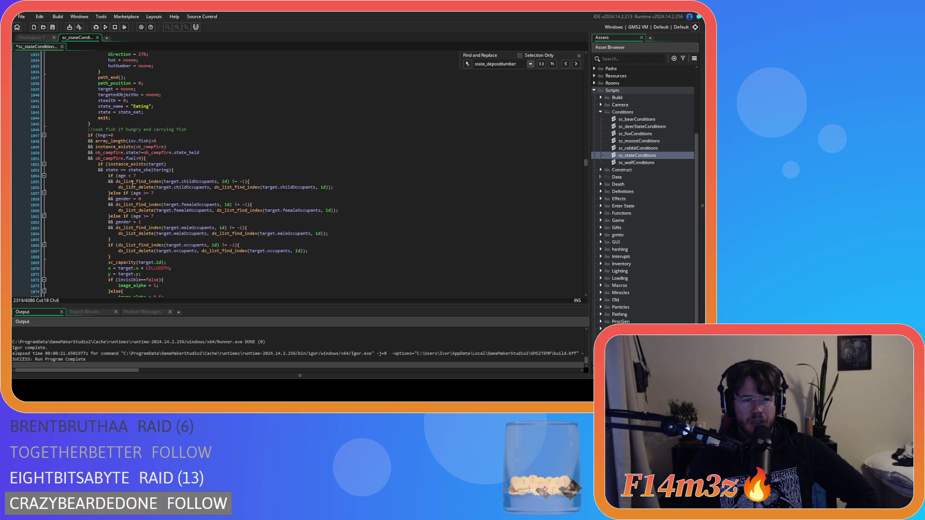
pyautogui.scroll(11, 133, 184)
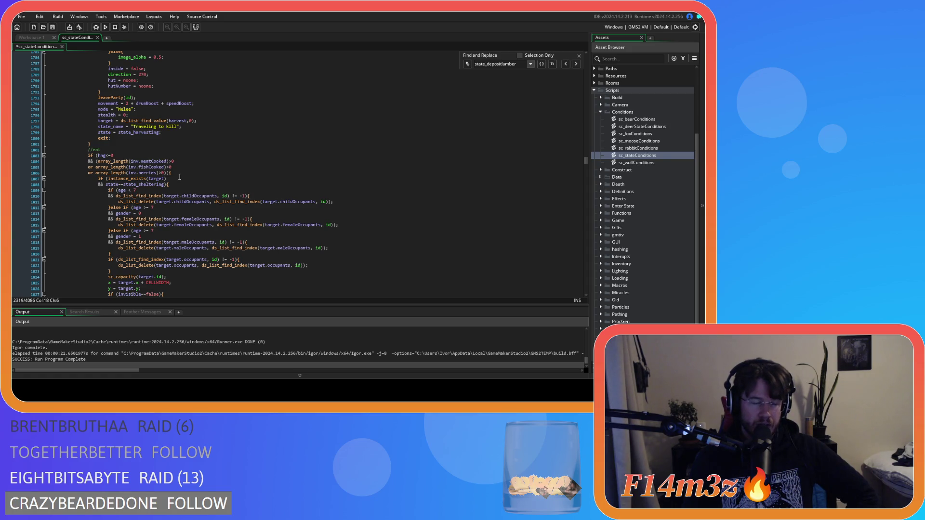
pyautogui.scroll(16, 180, 177)
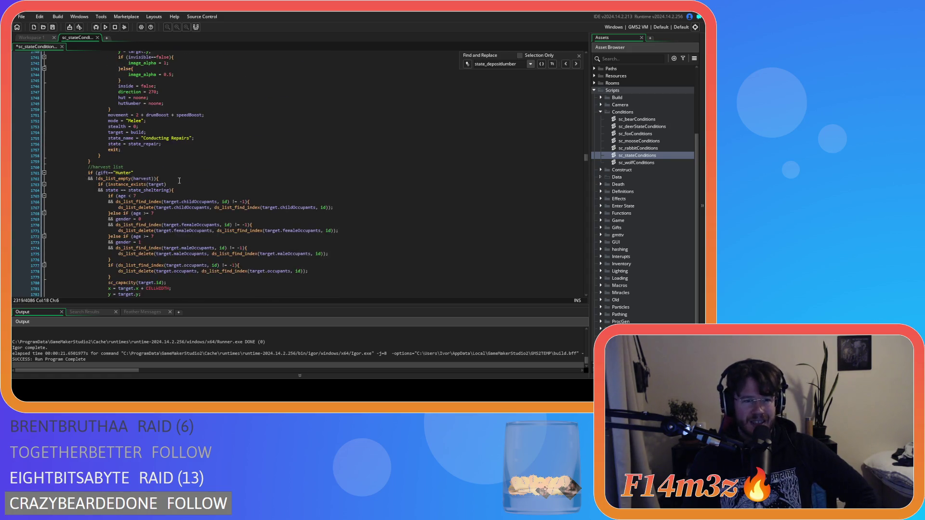
pyautogui.scroll(20, 179, 180)
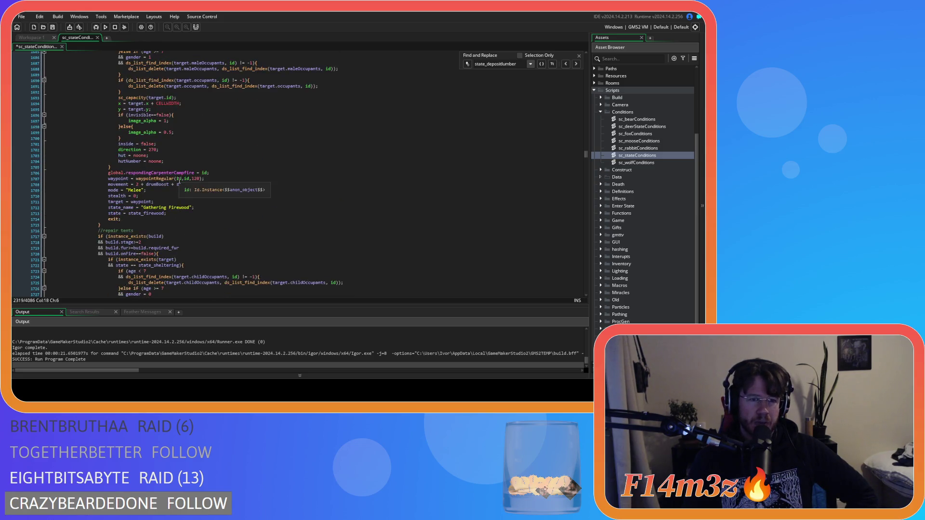
pyautogui.scroll(20, 179, 180)
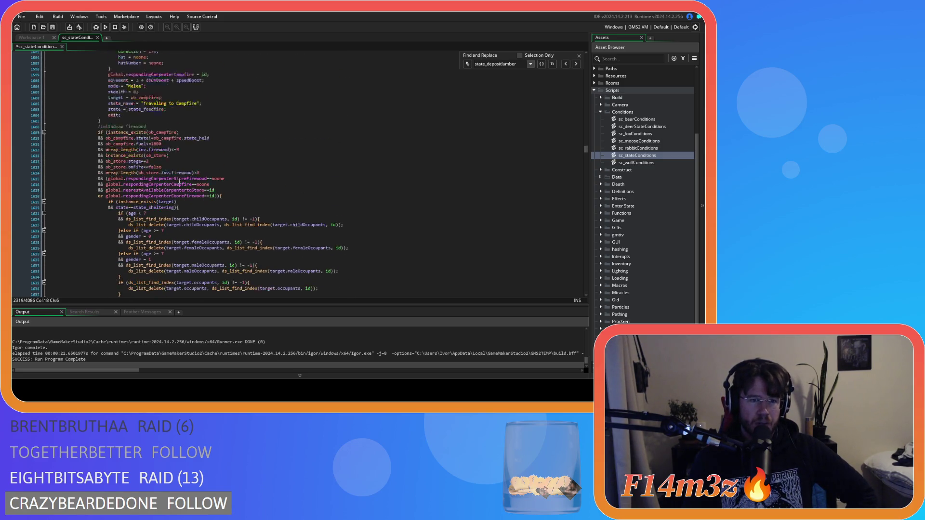
pyautogui.scroll(20, 180, 181)
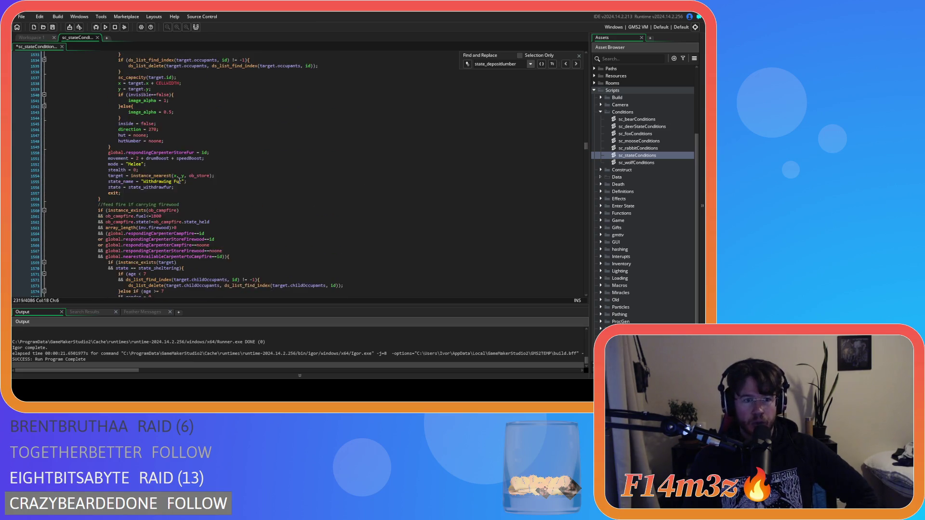
pyautogui.scroll(8, 180, 180)
pyautogui.scroll(-12, 180, 181)
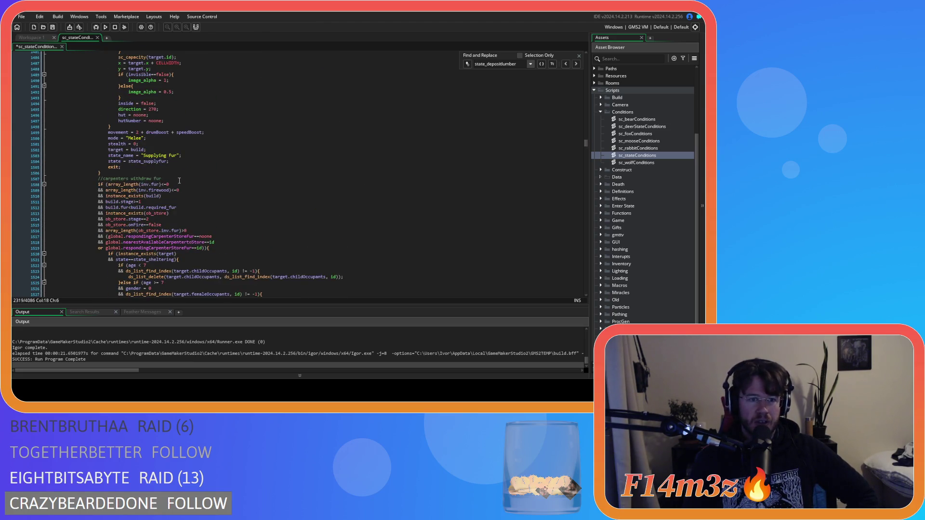
pyautogui.press('Return')
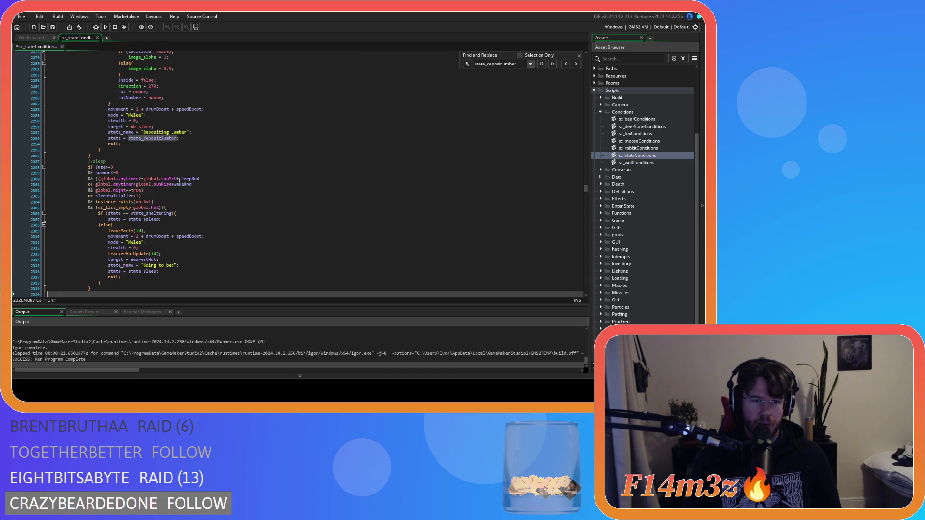
pyautogui.hotkey('ctrl', 'z')
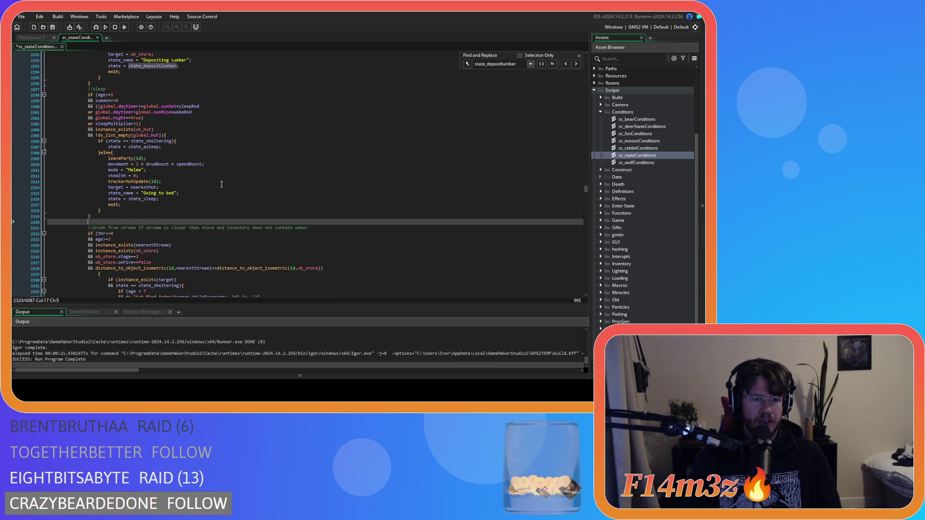
pyautogui.hotkey('ctrl', 'z')
# Paste the drink water block on a new line after the harvest block and save.
pyautogui.scroll(15, 220, 188)
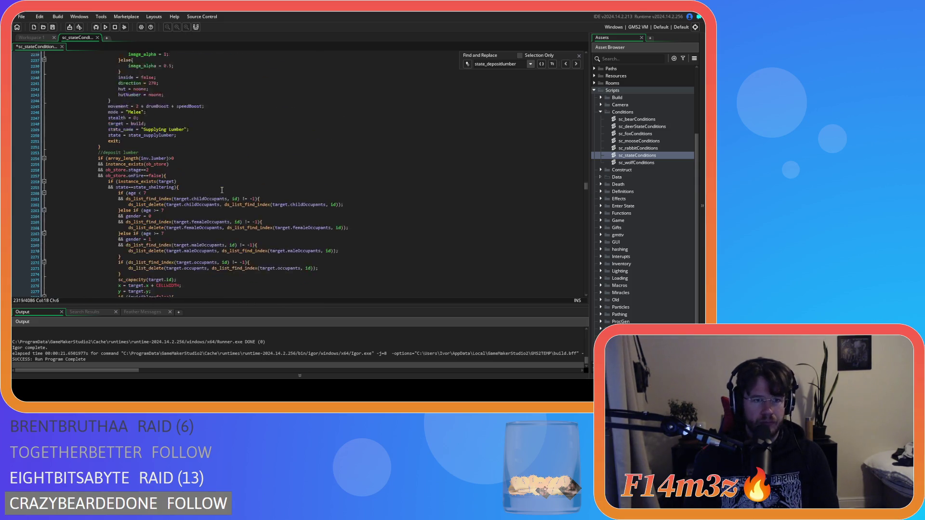
pyautogui.scroll(-5, 221, 193)
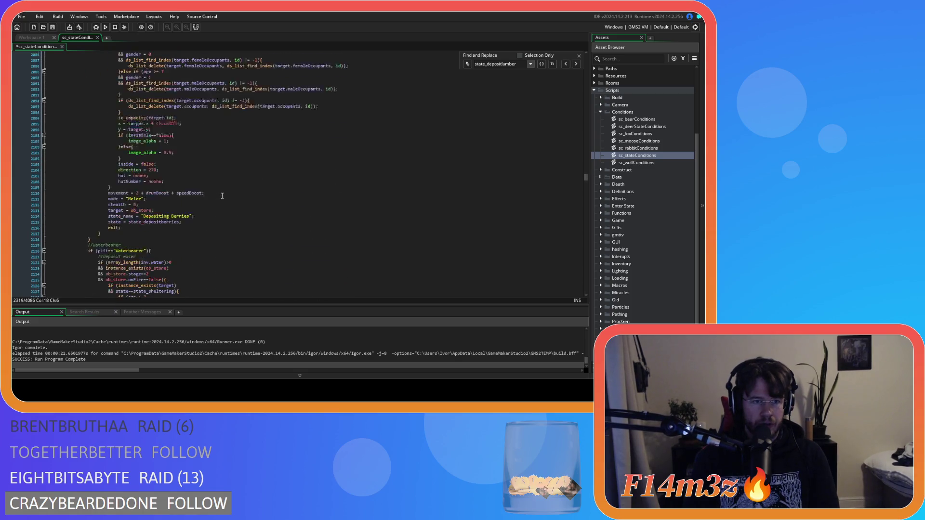
pyautogui.scroll(10, 222, 195)
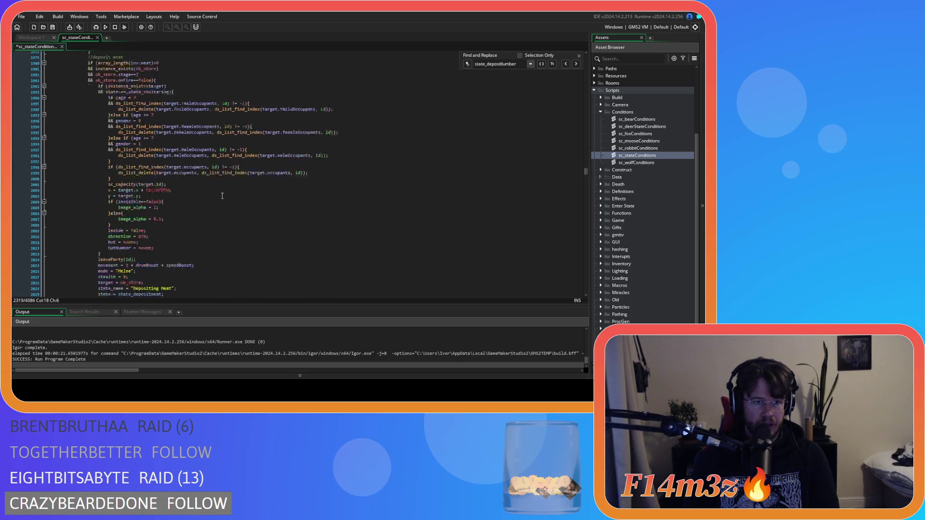
pyautogui.scroll(10, 222, 196)
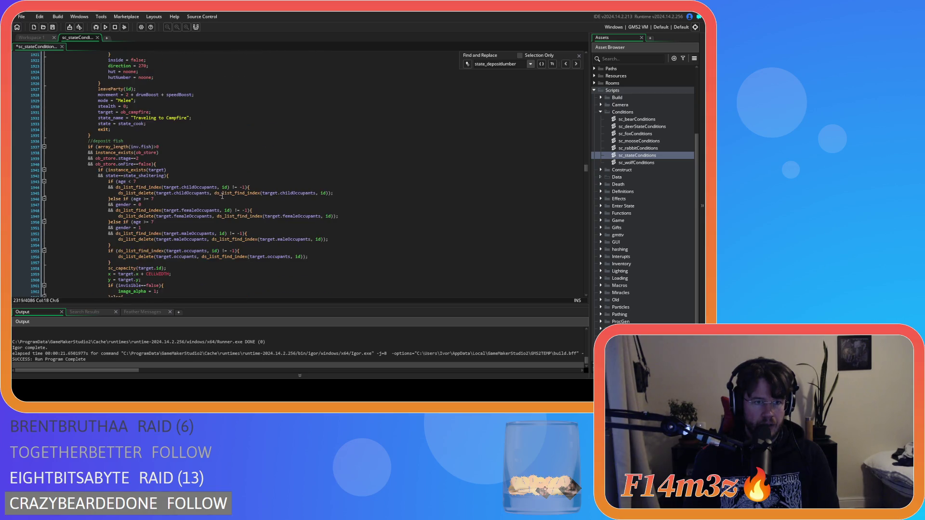
pyautogui.scroll(10, 222, 196)
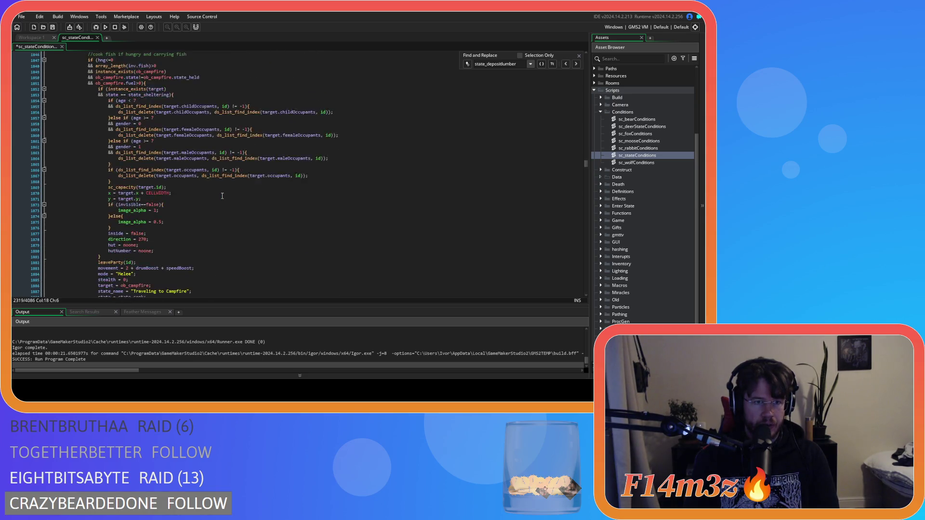
pyautogui.scroll(1, 222, 195)
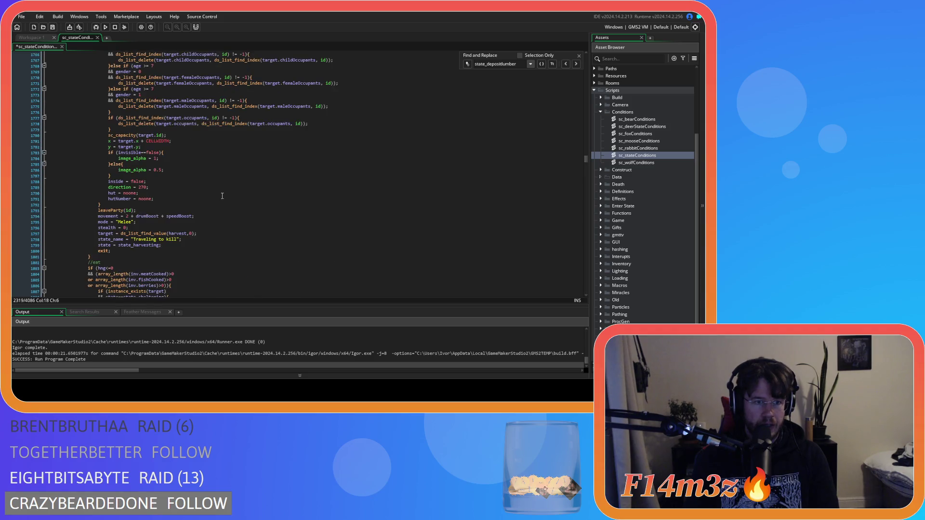
pyautogui.click(194, 200)
pyautogui.press('Return')
pyautogui.hotkey('ctrl', 'v')
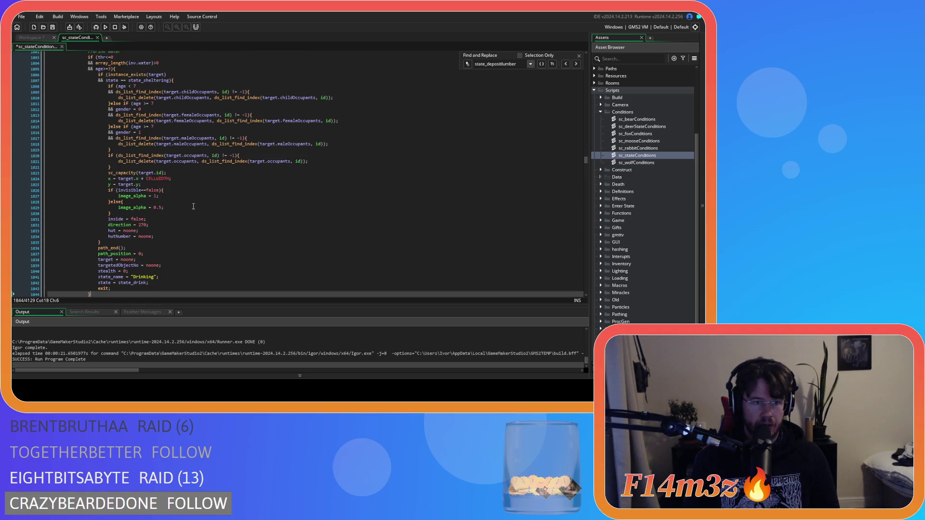
pyautogui.hotkey('ctrl', 's')
pyautogui.scroll(4, 192, 208)
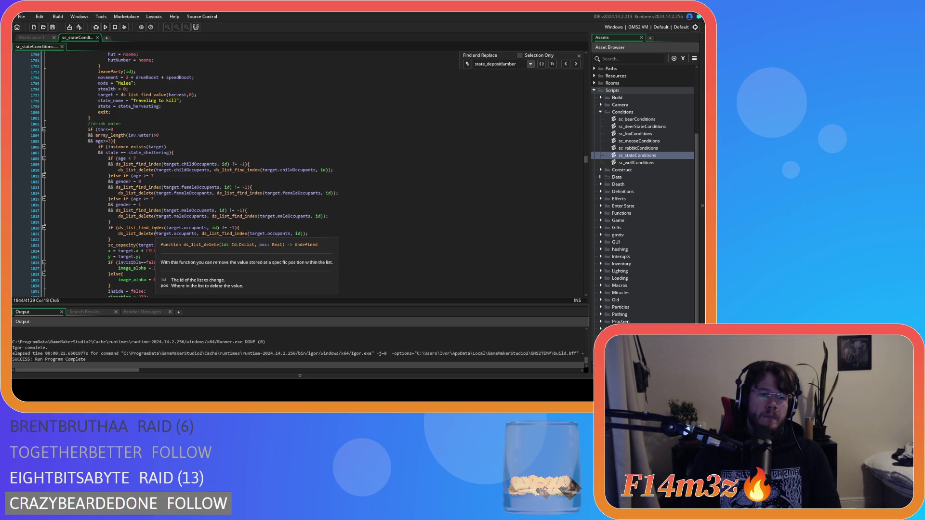
pyautogui.scroll(-5, 174, 222)
pyautogui.scroll(15, 166, 220)
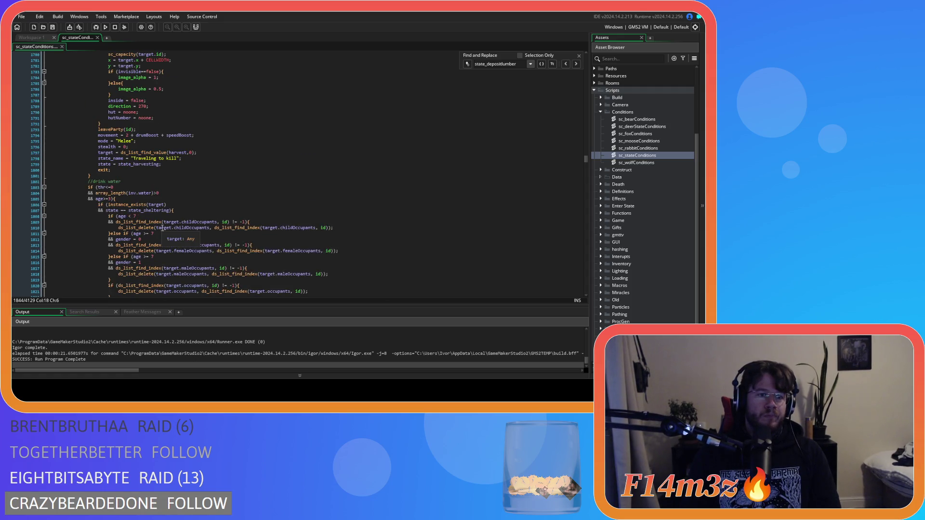
pyautogui.scroll(5, 164, 227)
pyautogui.click(178, 193)
pyautogui.click(201, 171)
pyautogui.scroll(-20, 202, 183)
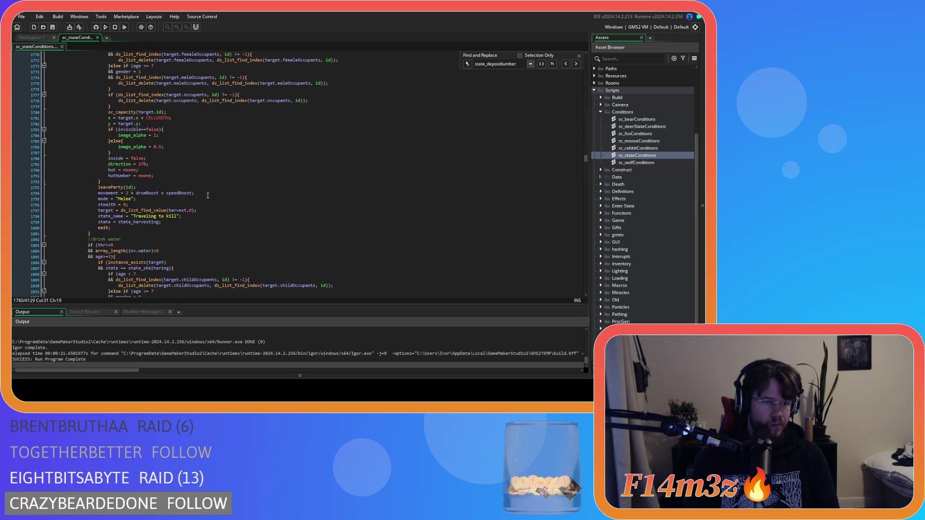
pyautogui.scroll(-16, 208, 195)
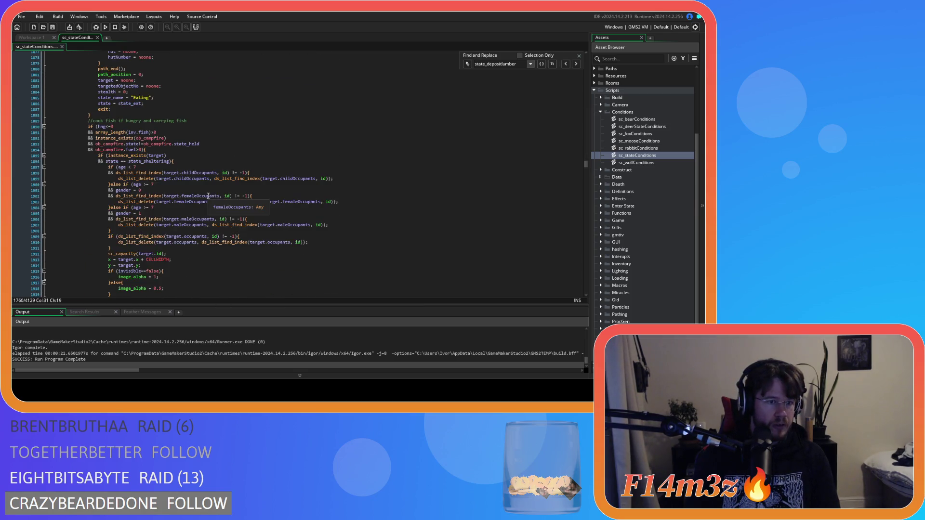
pyautogui.scroll(-20, 208, 195)
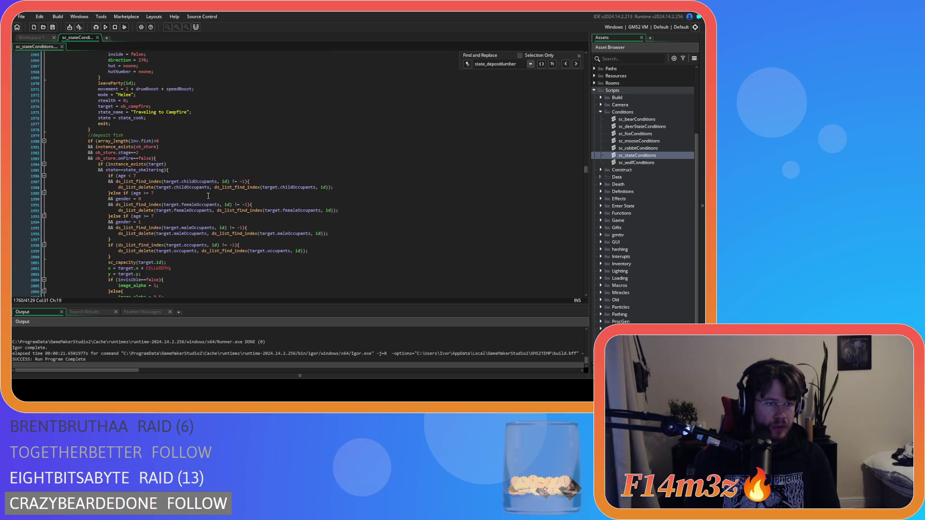
pyautogui.scroll(-20, 208, 197)
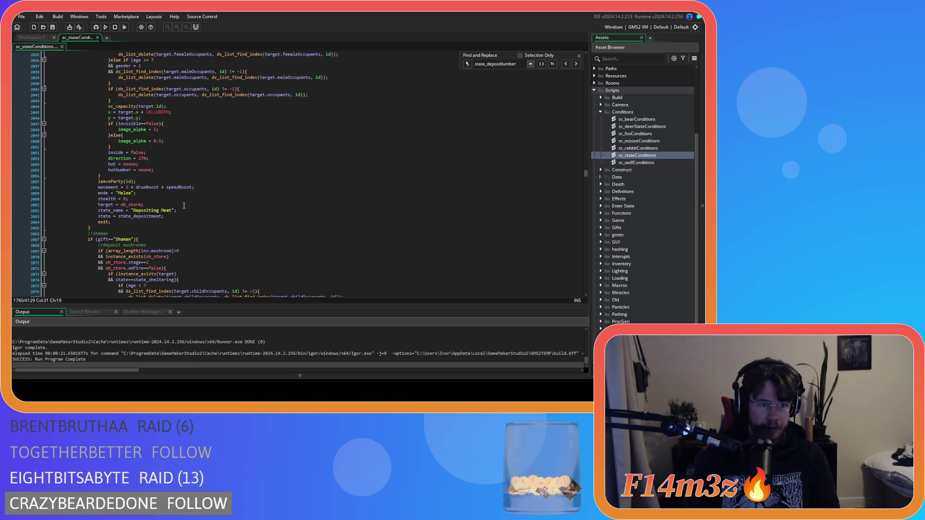
pyautogui.moveTo(88, 175); pyautogui.dragTo(193, 220)
pyautogui.scroll(-15, 190, 217)
pyautogui.scroll(-10, 193, 220)
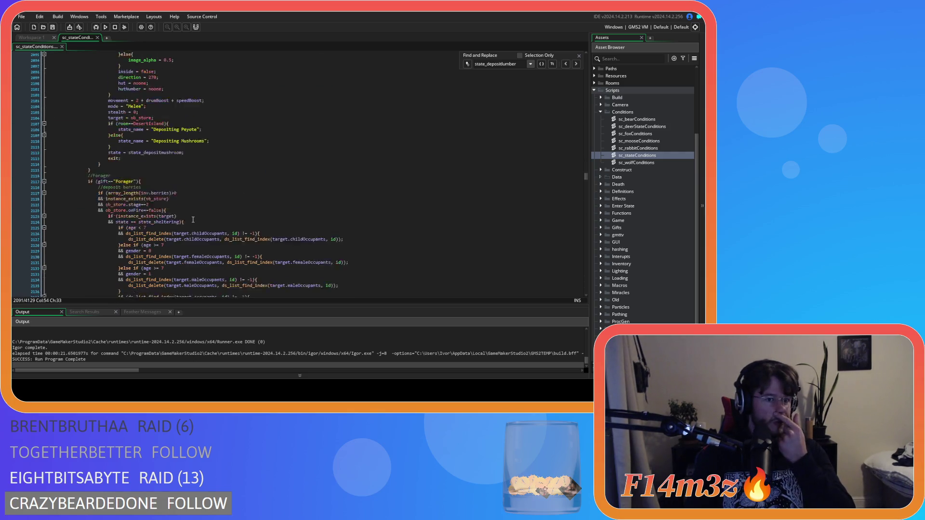
pyautogui.scroll(10, 193, 220)
pyautogui.moveTo(145, 242); pyautogui.dragTo(162, 167)
pyautogui.moveTo(107, 191); pyautogui.dragTo(95, 154)
pyautogui.scroll(10, 97, 164)
pyautogui.moveTo(95, 168); pyautogui.dragTo(88, 164)
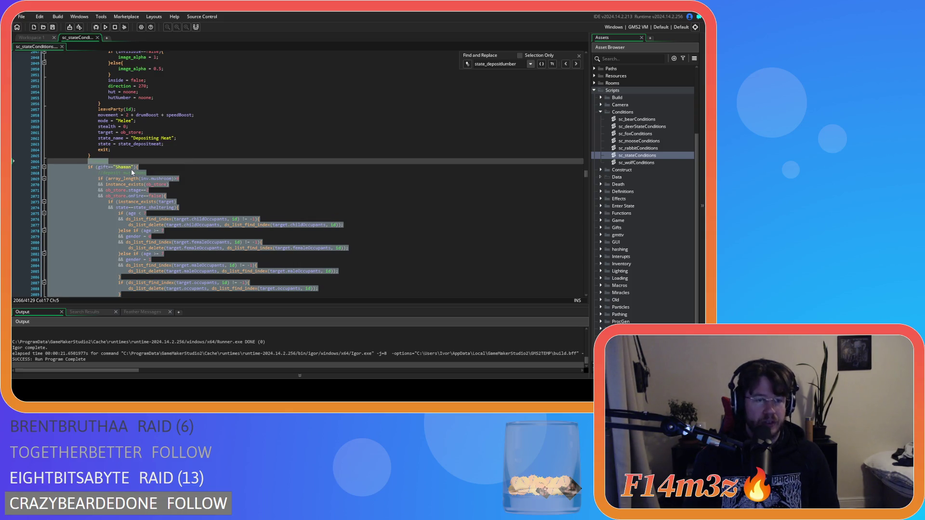
# Cut the Shaman mushroom-deposit block and paste it on a new line after the Hunter block.
pyautogui.hotkey('ctrl', 'v')
pyautogui.hotkey('ctrl', 'z')
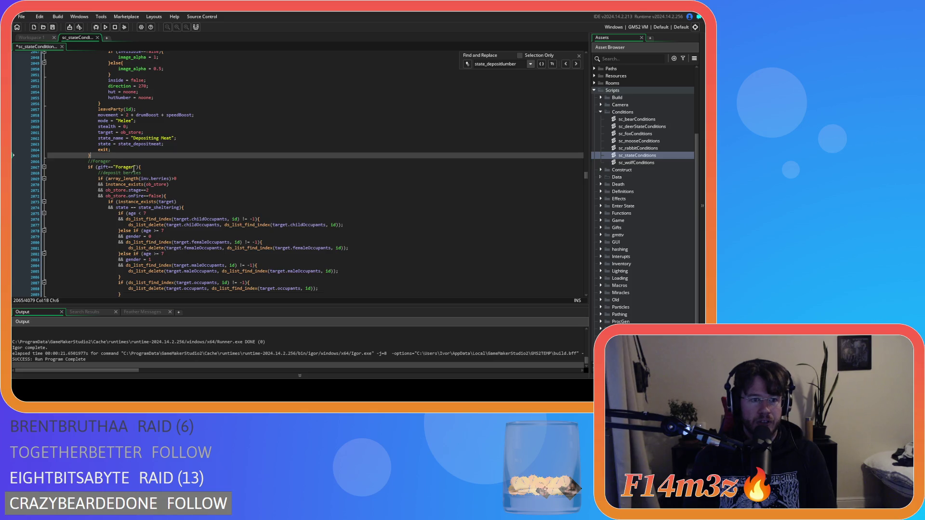
pyautogui.scroll(10, 144, 173)
pyautogui.scroll(15, 151, 177)
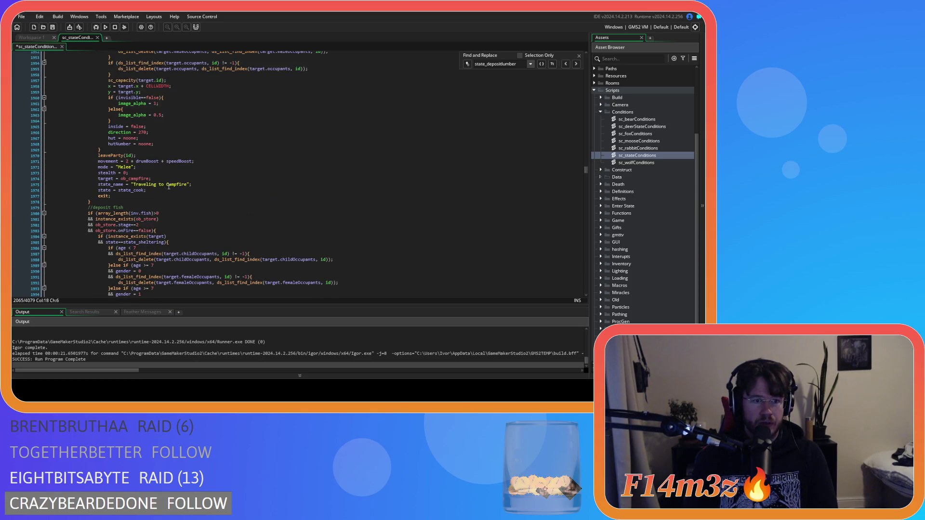
pyautogui.scroll(15, 169, 187)
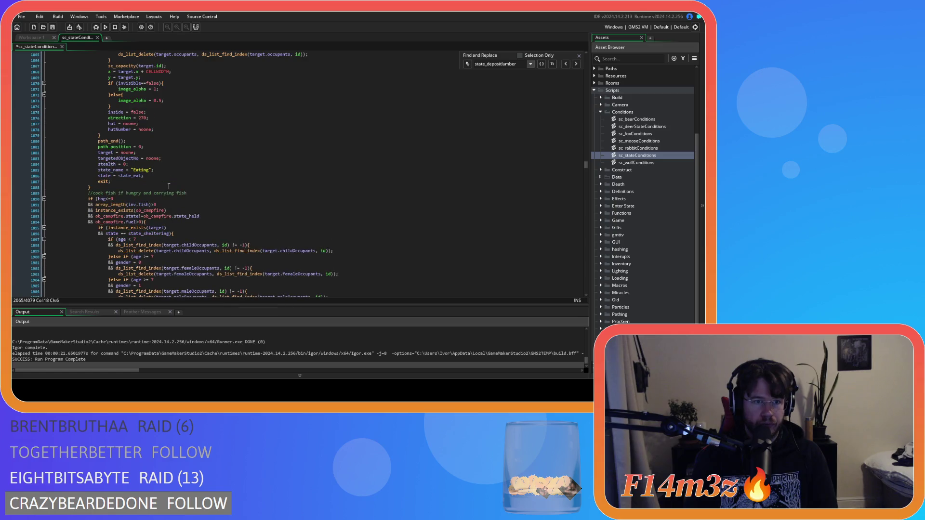
pyautogui.scroll(20, 172, 191)
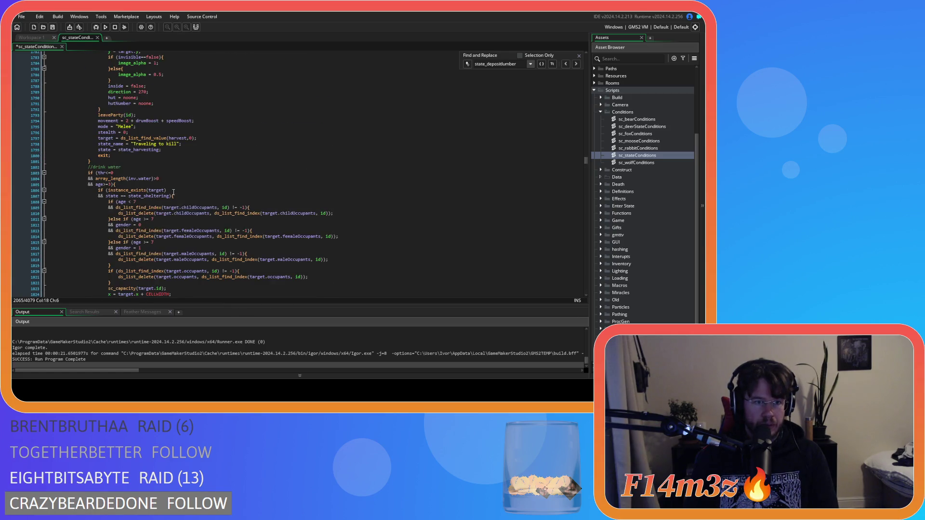
pyautogui.scroll(-7, 174, 191)
pyautogui.click(111, 191)
pyautogui.press('Return')
pyautogui.hotkey('ctrl', 'v')
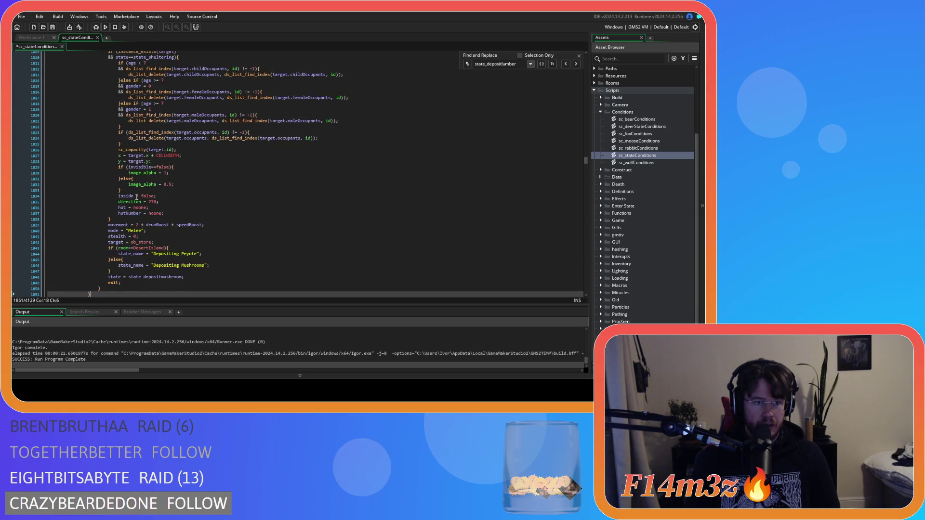
# Review the surrounding conditions, placing the caret in the cook fish conditions.
pyautogui.press('Left')
pyautogui.scroll(9, 137, 233)
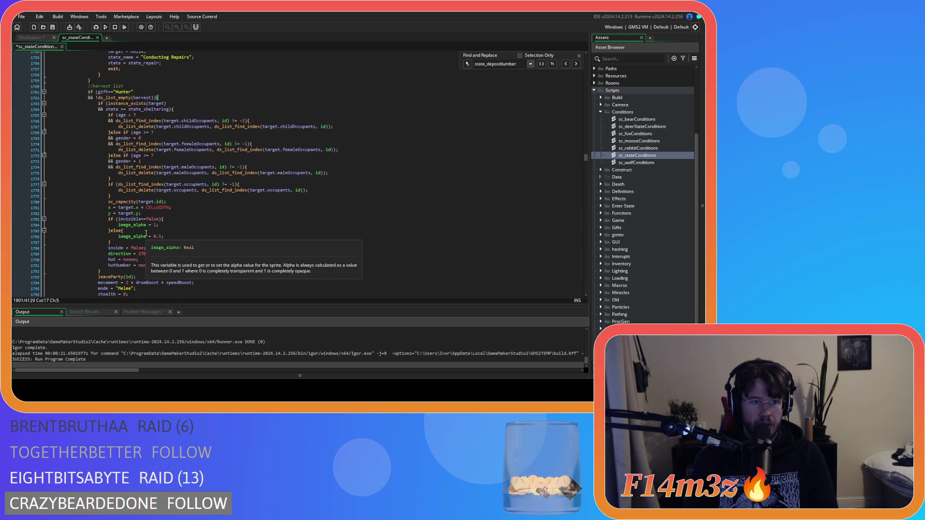
pyautogui.scroll(-15, 146, 234)
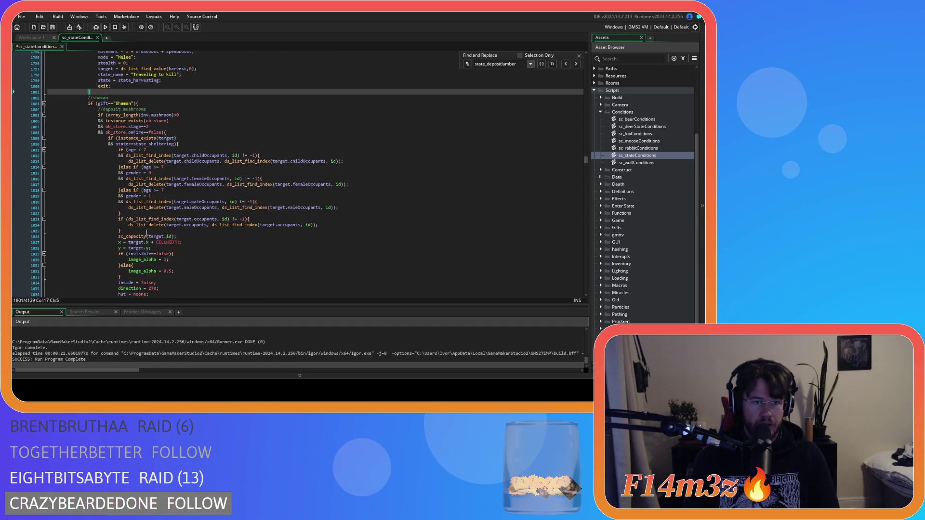
pyautogui.scroll(-19, 146, 233)
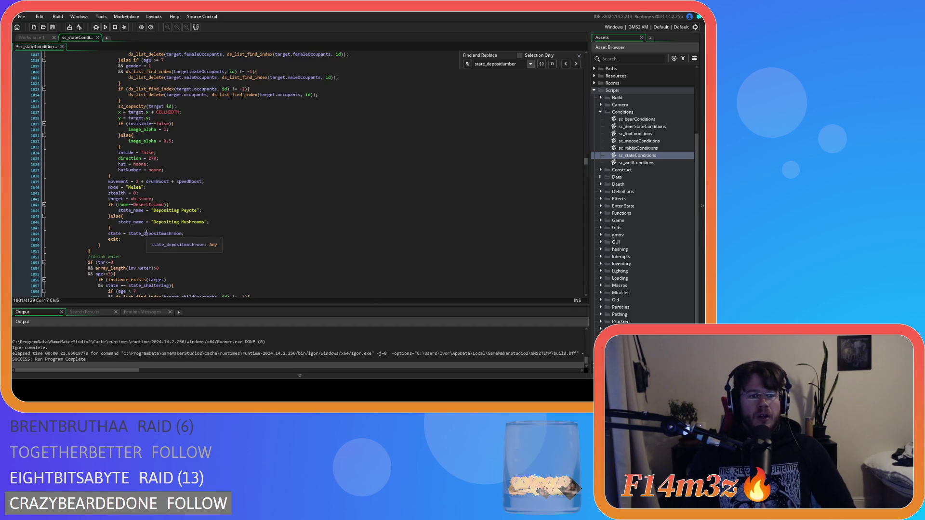
pyautogui.scroll(-13, 146, 233)
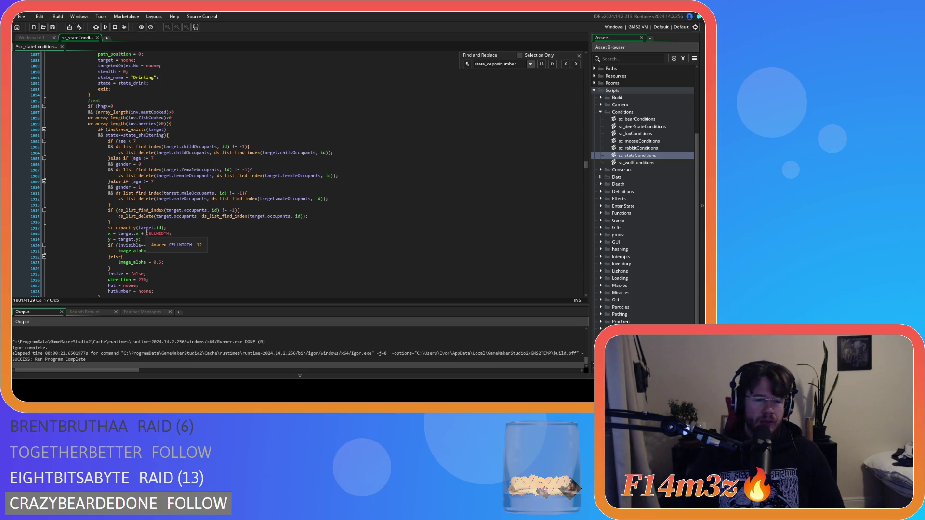
pyautogui.scroll(14, 104, 211)
pyautogui.scroll(-20, 103, 210)
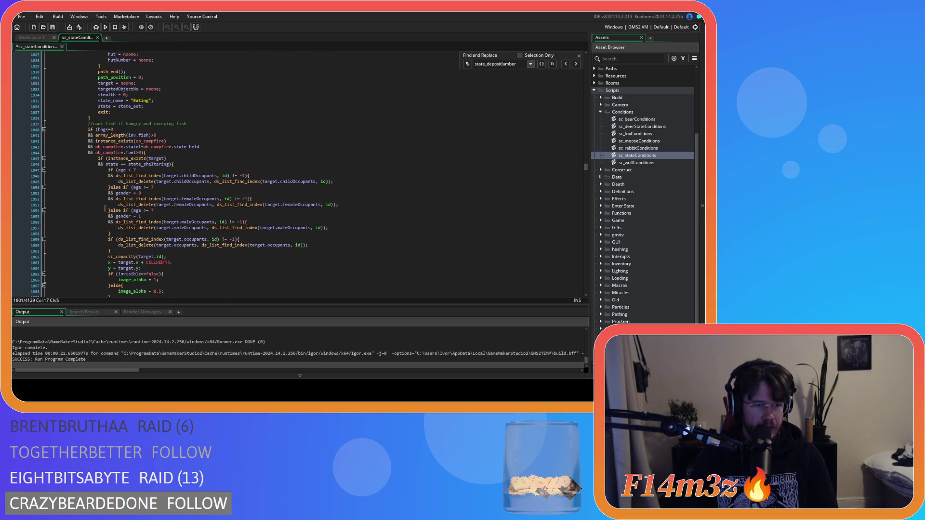
pyautogui.scroll(-2, 104, 209)
pyautogui.click(157, 159)
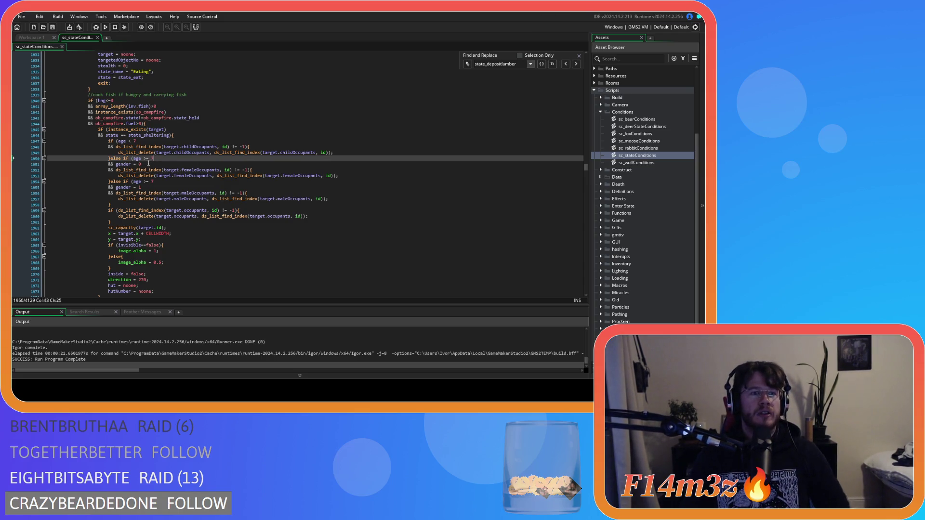
pyautogui.scroll(-17, 114, 162)
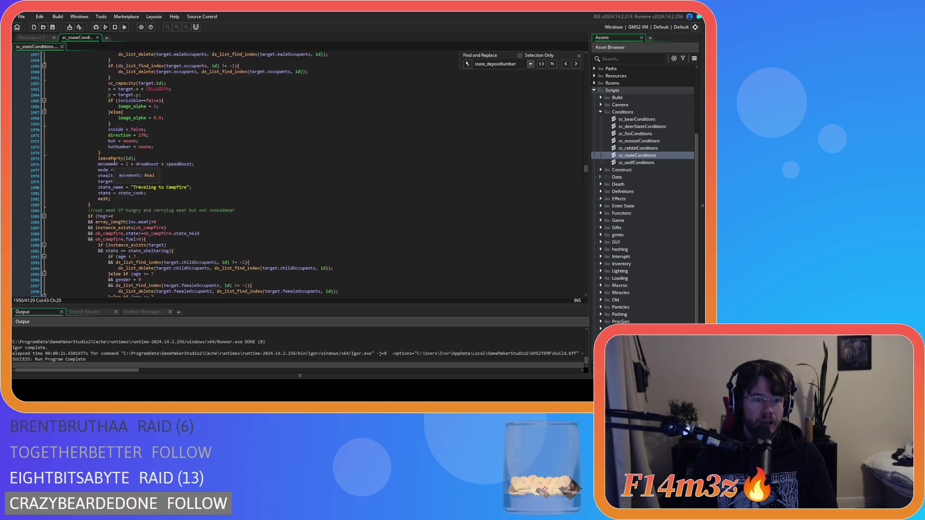
pyautogui.scroll(-16, 114, 162)
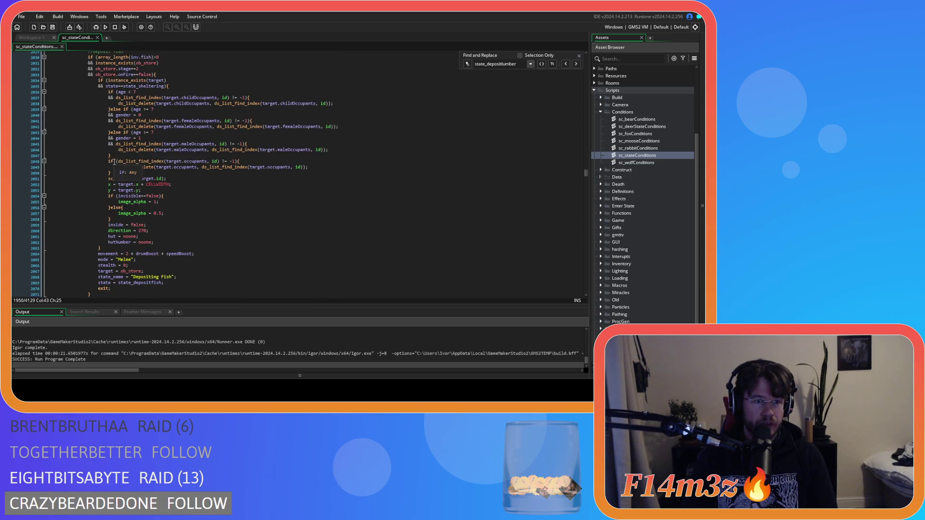
pyautogui.scroll(3, 144, 167)
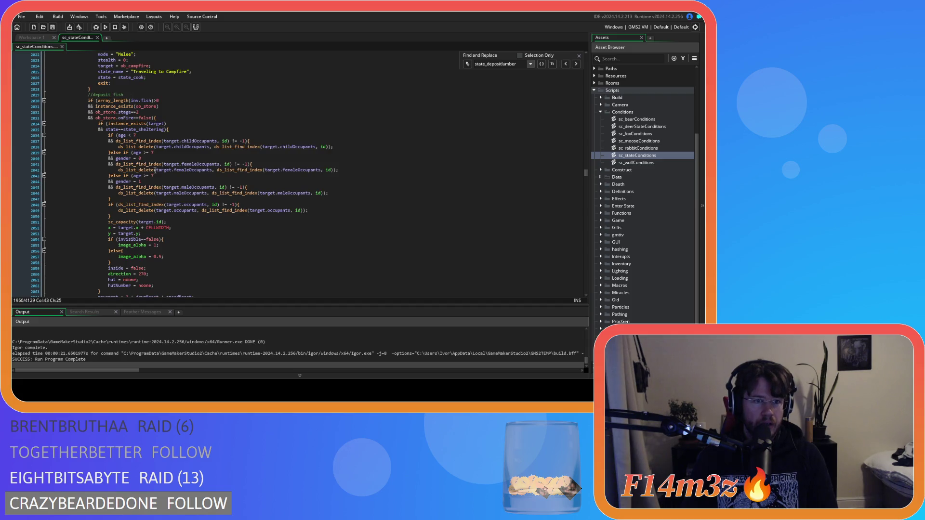
pyautogui.scroll(3, 149, 146)
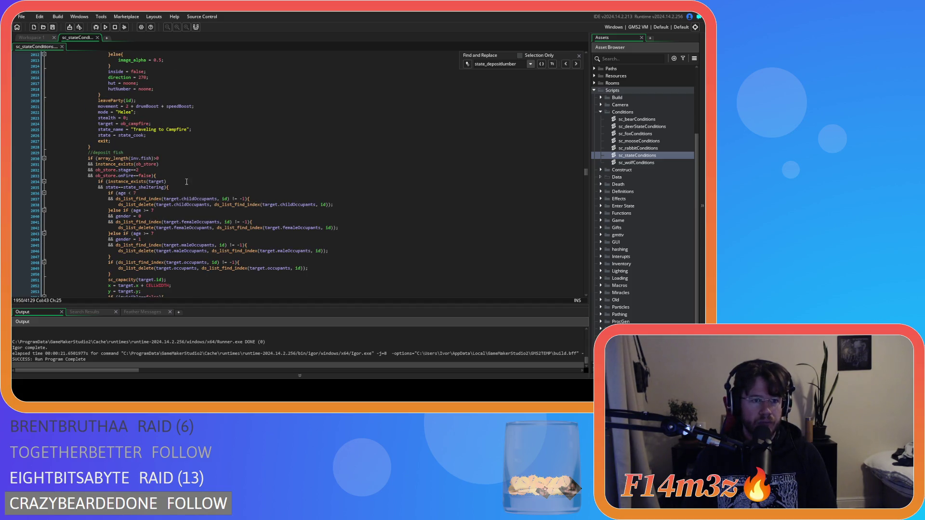
pyautogui.scroll(-20, 186, 181)
pyautogui.scroll(-12, 186, 182)
pyautogui.scroll(-5, 187, 182)
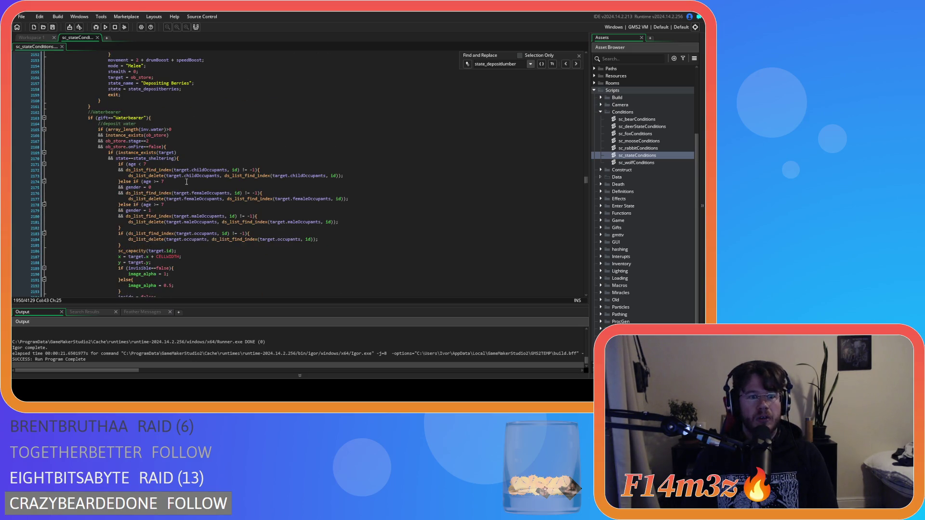
pyautogui.scroll(-5, 187, 182)
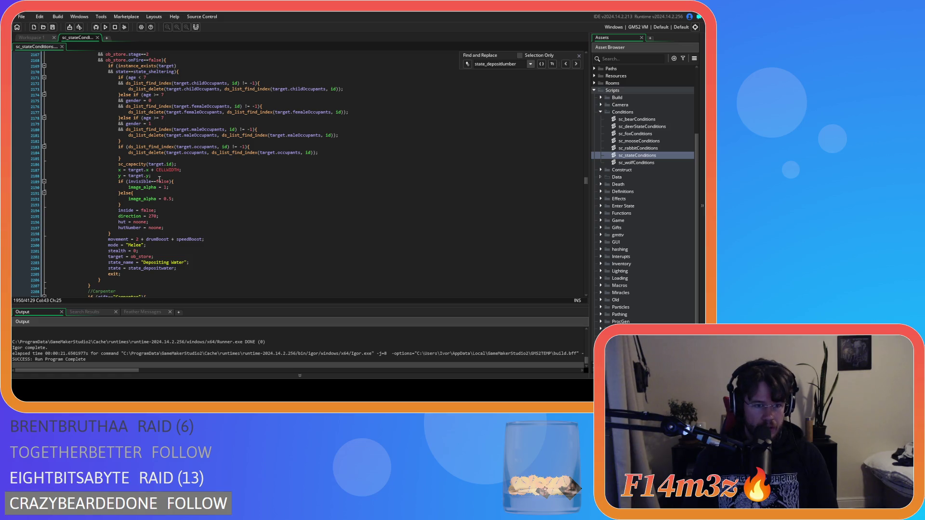
pyautogui.scroll(-8, 159, 180)
pyautogui.scroll(3, 160, 179)
pyautogui.scroll(5, 160, 180)
pyautogui.scroll(-5, 159, 179)
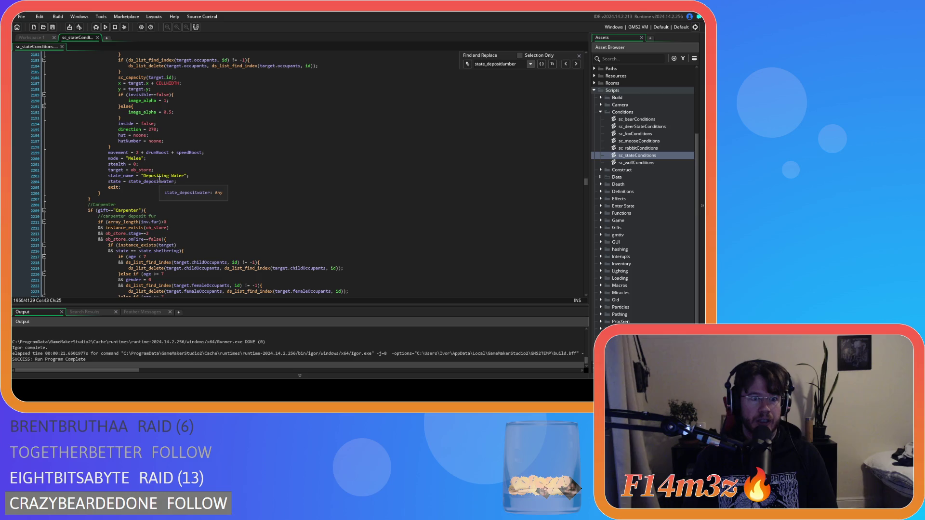
pyautogui.scroll(-4, 159, 180)
pyautogui.moveTo(48, 133)
pyautogui.mouseDown()
pyautogui.moveTo(72, 134)
pyautogui.moveTo(157, 178)
pyautogui.moveTo(233, 195)
pyautogui.moveTo(229, 202)
pyautogui.mouseUp()
pyautogui.scroll(-4, 157, 178)
pyautogui.scroll(-2, 156, 178)
pyautogui.scroll(-3, 234, 199)
pyautogui.scroll(-1, 229, 202)
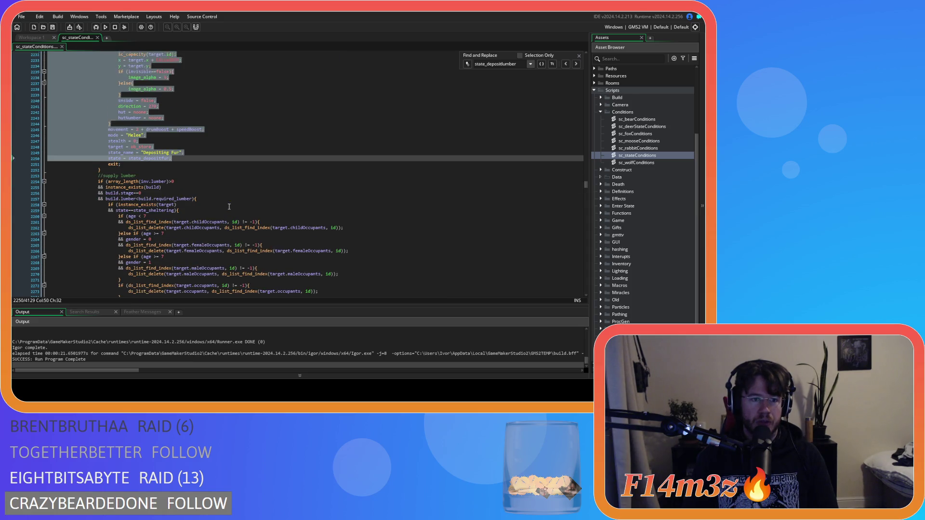
pyautogui.click(187, 201)
pyautogui.scroll(-20, 181, 200)
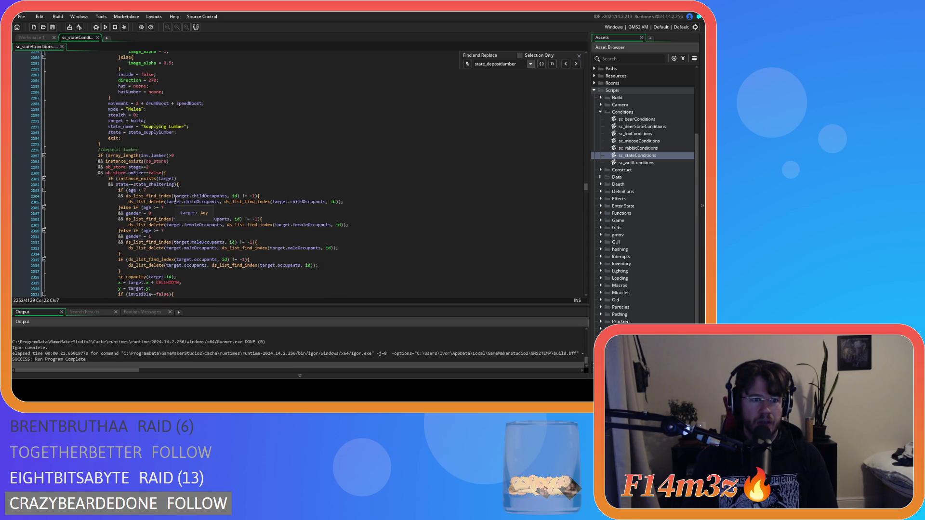
pyautogui.scroll(-10, 175, 200)
pyautogui.scroll(11, 175, 199)
pyautogui.click(183, 197)
pyautogui.scroll(20, 189, 196)
pyautogui.scroll(7, 190, 196)
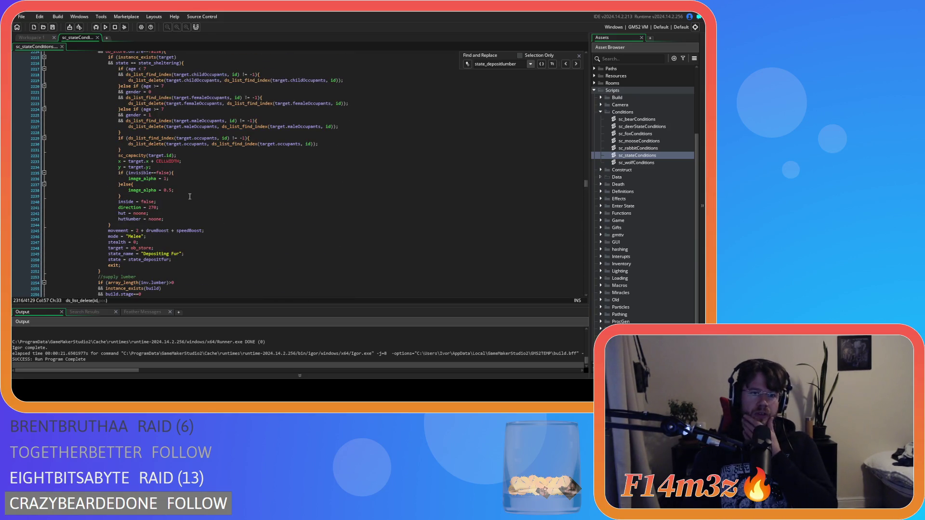
pyautogui.scroll(4, 189, 196)
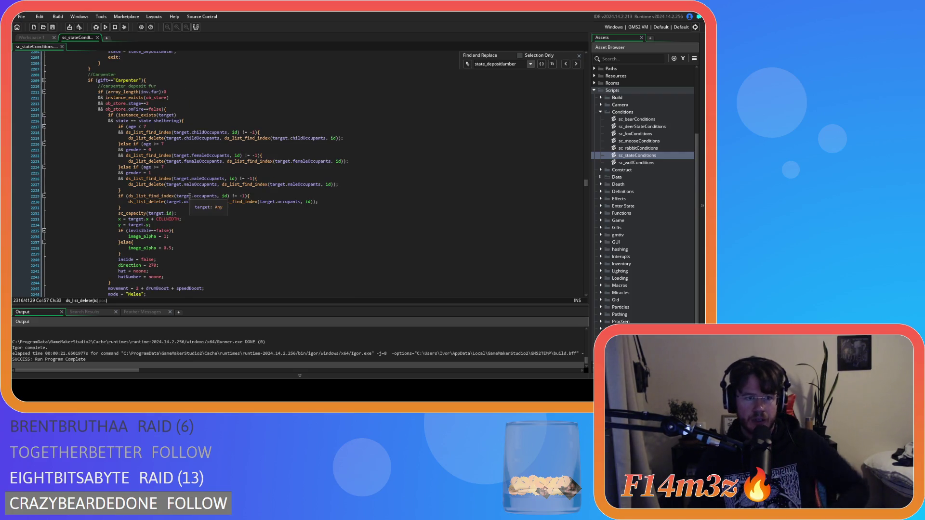
pyautogui.click(146, 124)
pyautogui.press('Left')
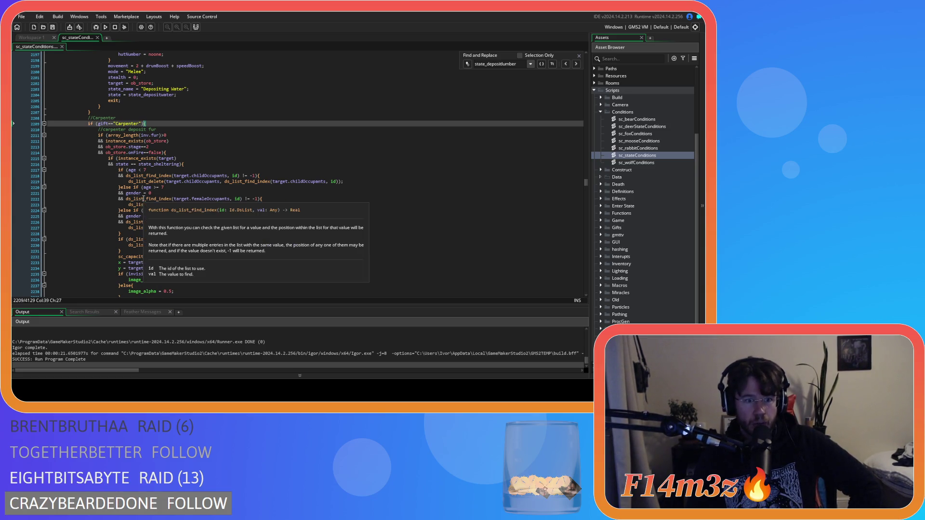
pyautogui.click(244, 193)
pyautogui.scroll(-3, 244, 191)
pyautogui.scroll(-3, 244, 193)
pyautogui.scroll(3, 231, 217)
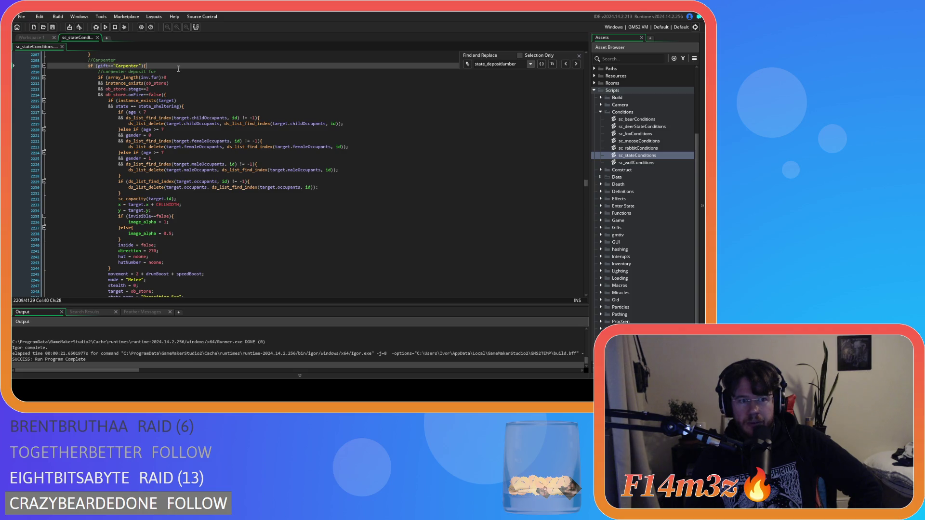
pyautogui.moveTo(111, 268)
pyautogui.mouseDown()
pyautogui.moveTo(79, 123)
pyautogui.moveTo(98, 73)
pyautogui.mouseUp()
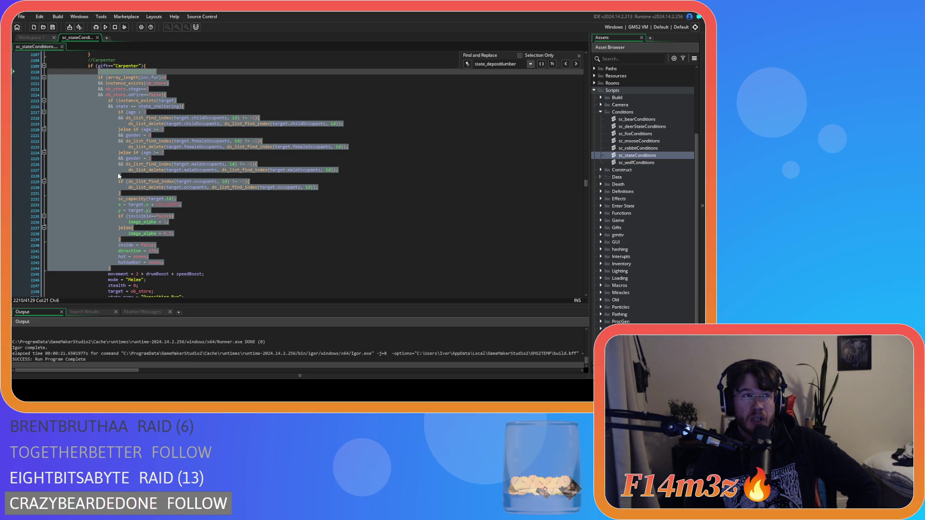
# Trial-delete the code after the Carpenter check, undoing each attempt to refine the selection.
pyautogui.press('Delete')
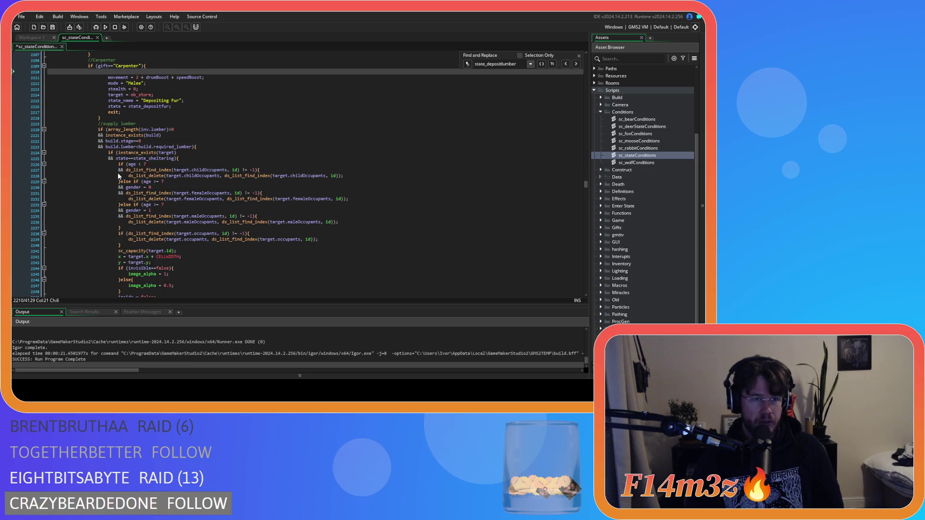
pyautogui.hotkey('ctrl', 'z')
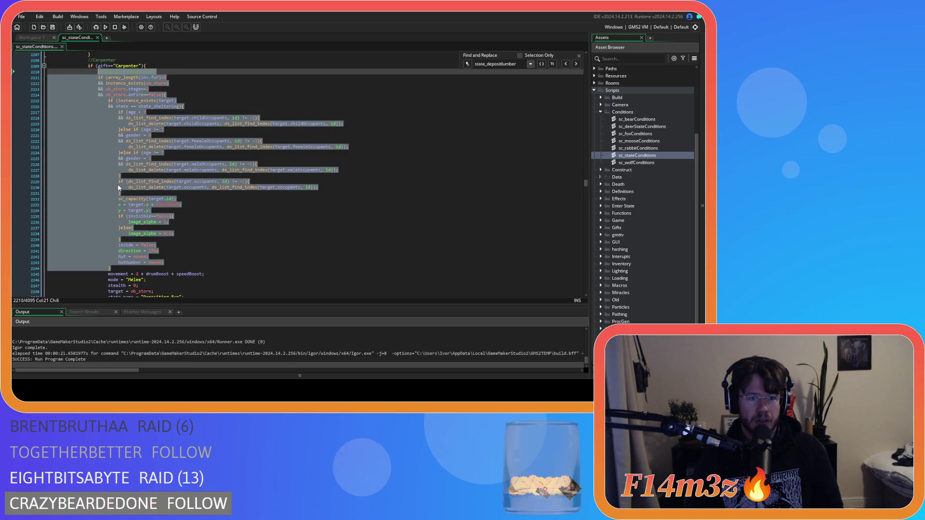
pyautogui.scroll(-2, 98, 269)
pyautogui.moveTo(111, 225)
pyautogui.mouseDown()
pyautogui.moveTo(96, 207)
pyautogui.moveTo(92, 106)
pyautogui.mouseUp()
pyautogui.press('Delete')
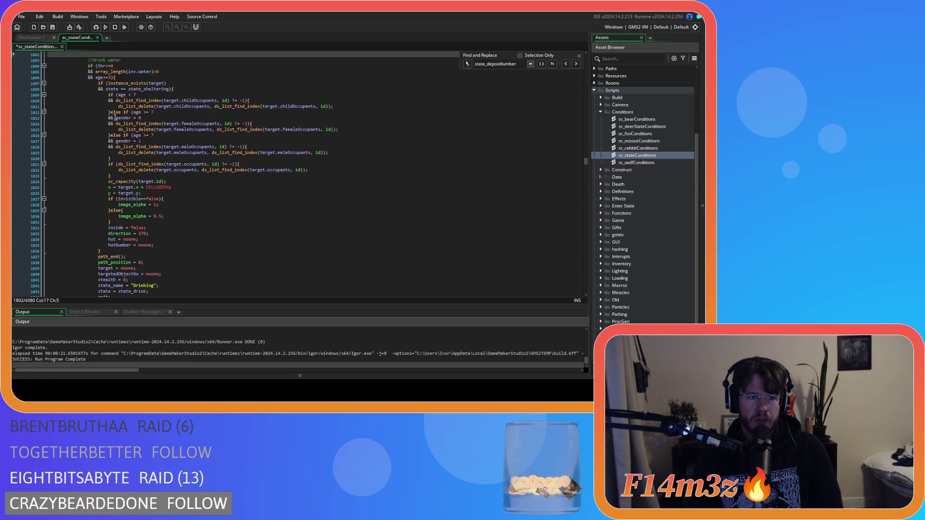
pyautogui.press('pageup')
pyautogui.press('pageup')
pyautogui.press('pageup')
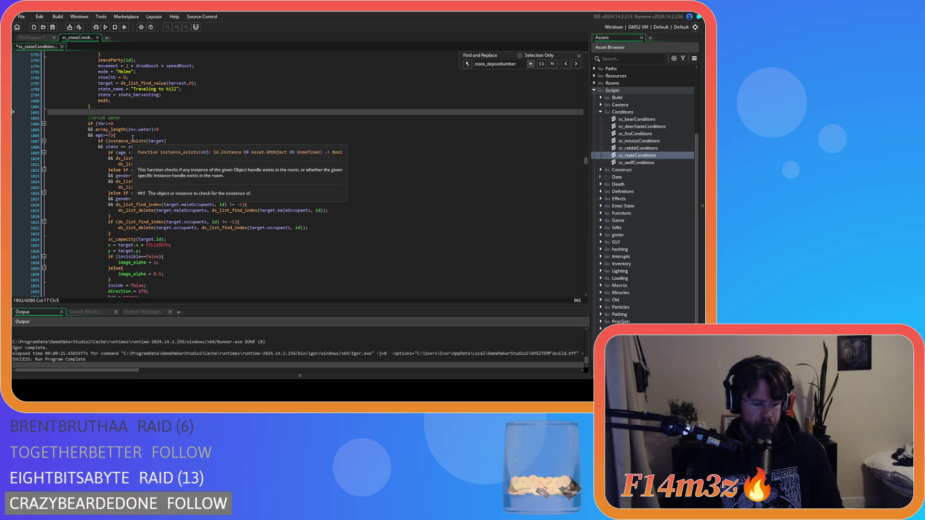
pyautogui.hotkey('ctrl', 'z')
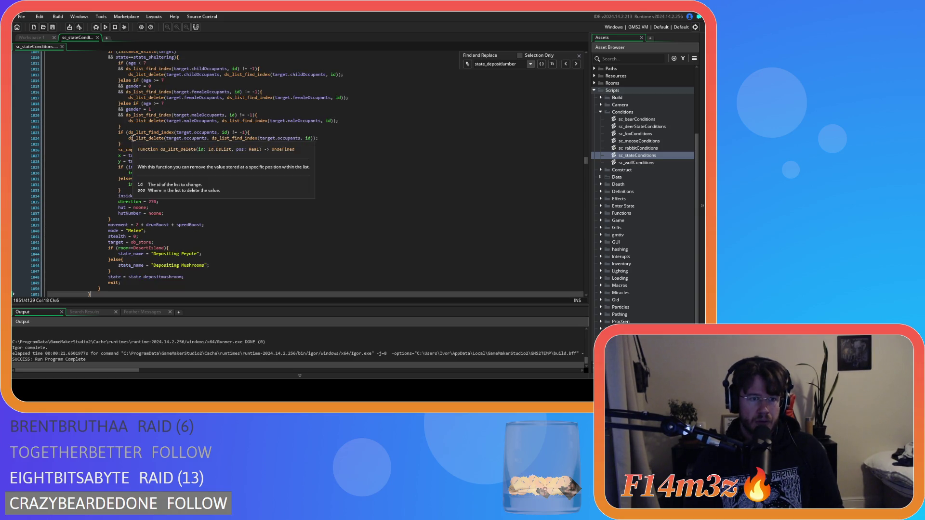
pyautogui.scroll(3, 158, 167)
pyautogui.scroll(-15, 158, 167)
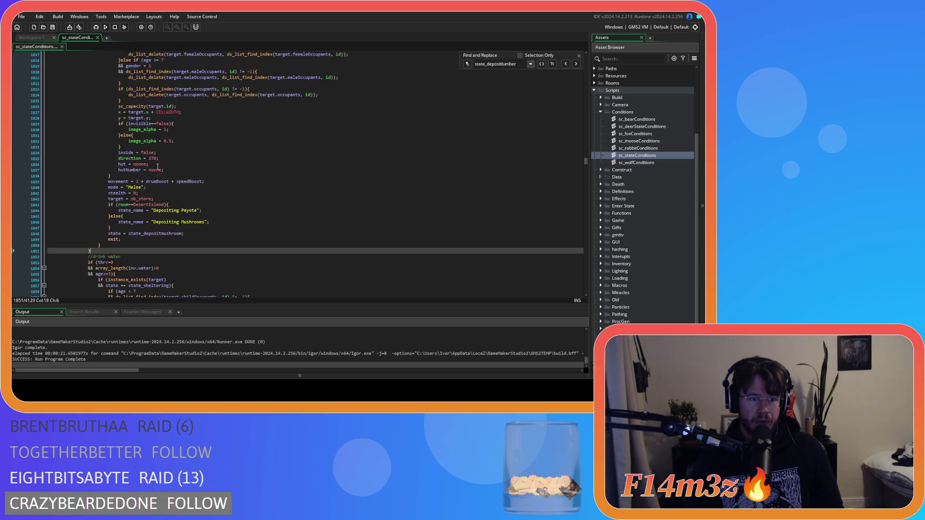
pyautogui.press('Delete')
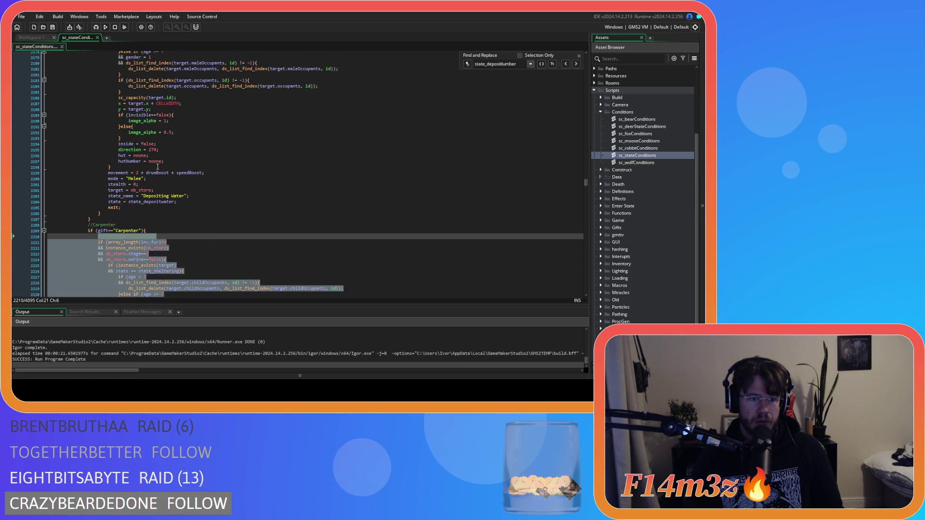
pyautogui.hotkey('ctrl', 'z')
pyautogui.scroll(8, 99, 193)
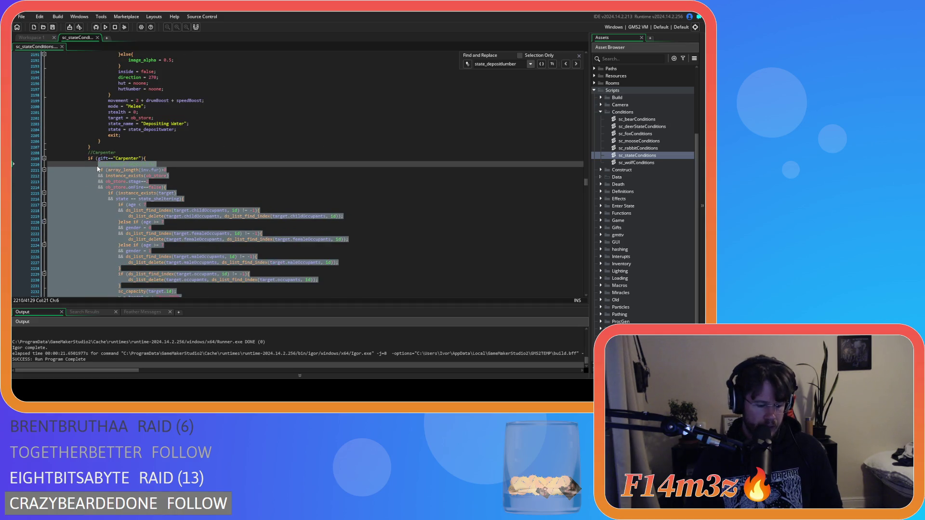
# Remove the fur-depositing block from the Carpenter section and delete the leftover blank line.
pyautogui.press('Delete')
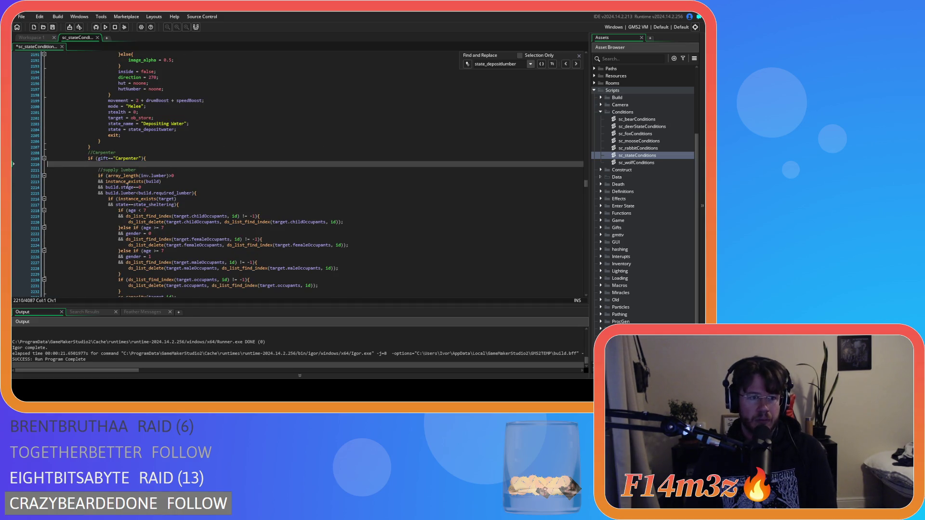
pyautogui.press('BackSpace')
pyautogui.scroll(20, 166, 268)
pyautogui.scroll(20, 167, 269)
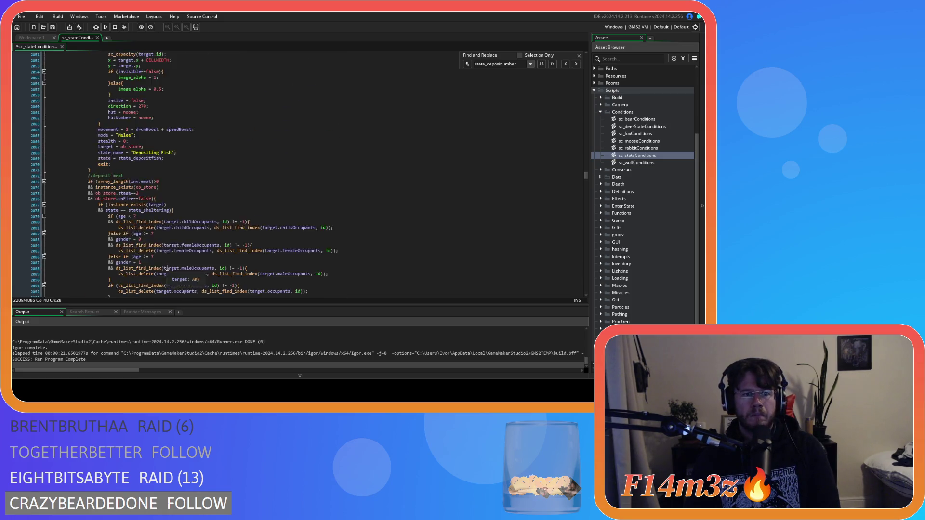
# Paste the fur-depositing block on a new line after the withdraw-fur block's closing brace.
pyautogui.scroll(20, 166, 268)
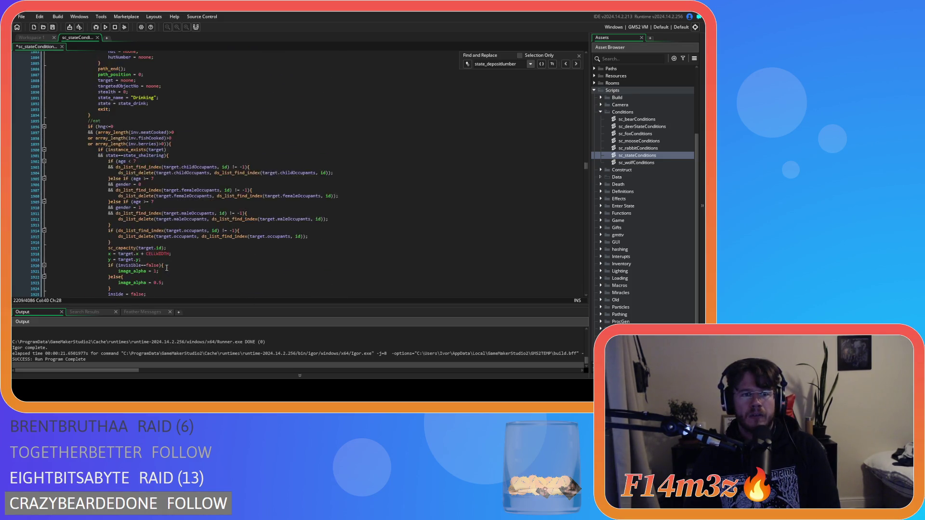
pyautogui.scroll(20, 166, 269)
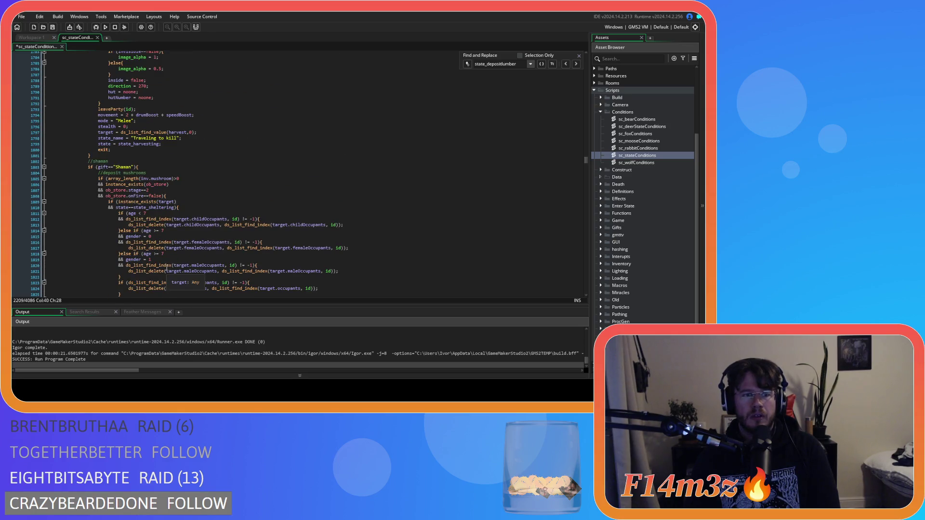
pyautogui.scroll(3, 167, 269)
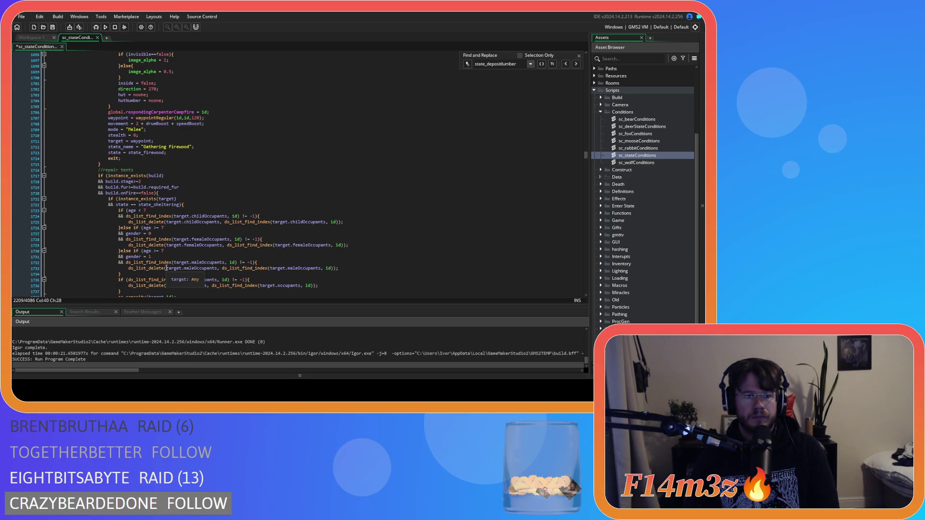
pyautogui.scroll(20, 167, 268)
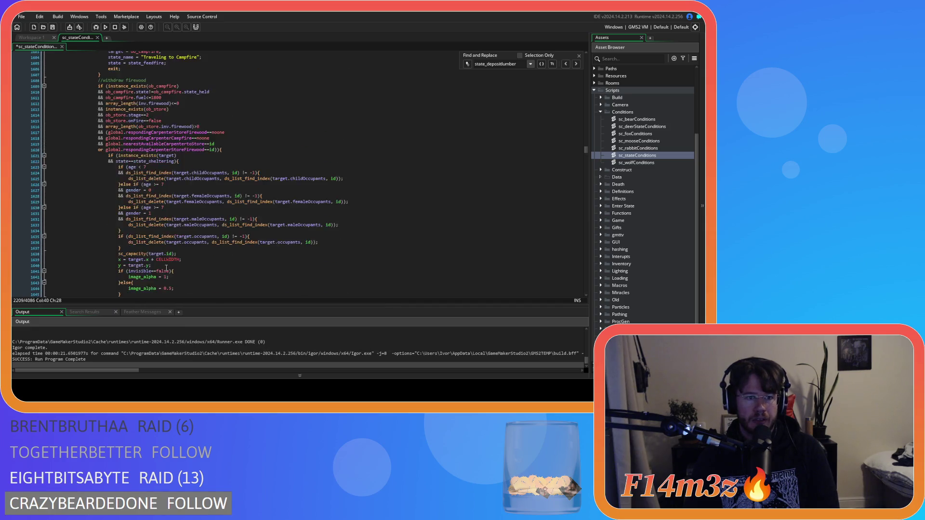
pyautogui.scroll(20, 167, 269)
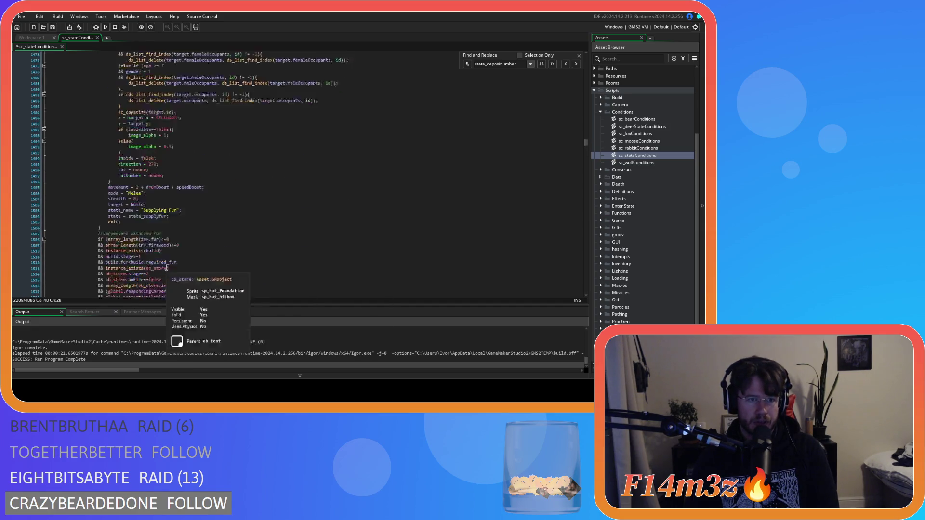
pyautogui.scroll(-2, 167, 268)
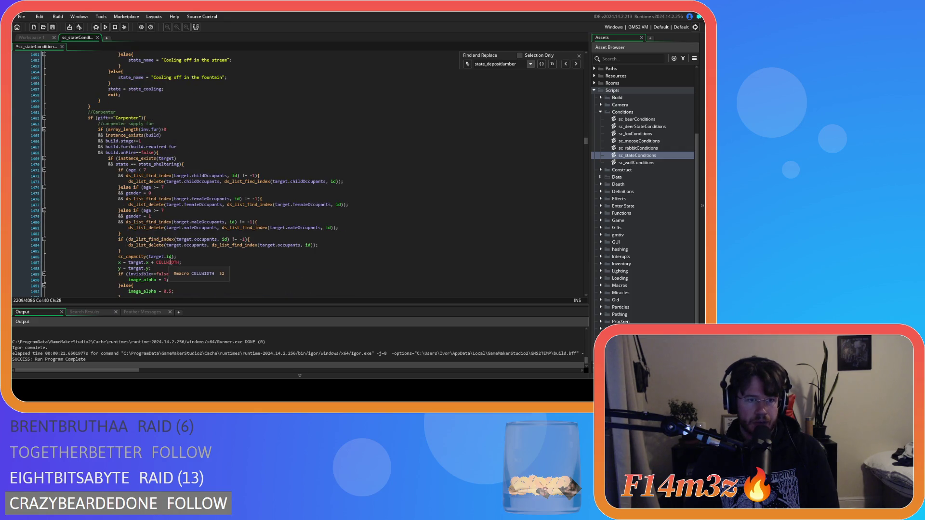
pyautogui.scroll(-10, 170, 263)
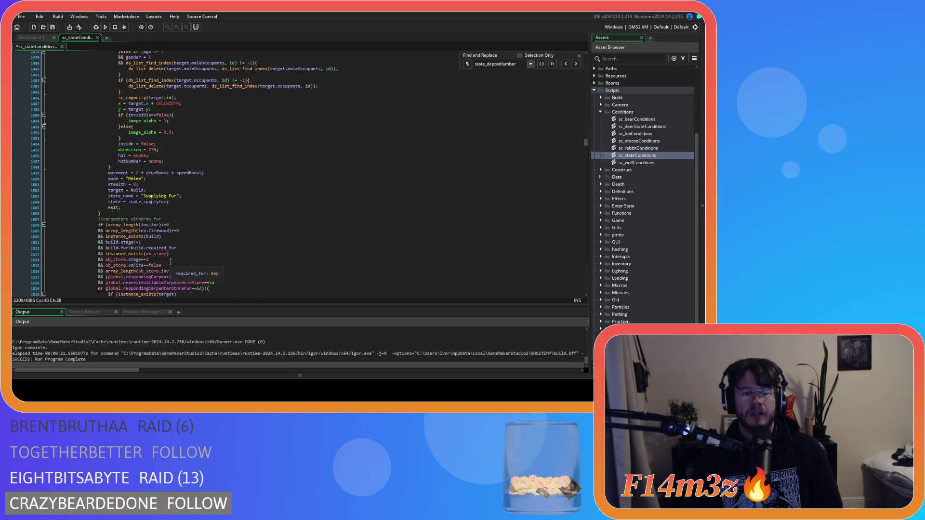
pyautogui.scroll(-13, 170, 263)
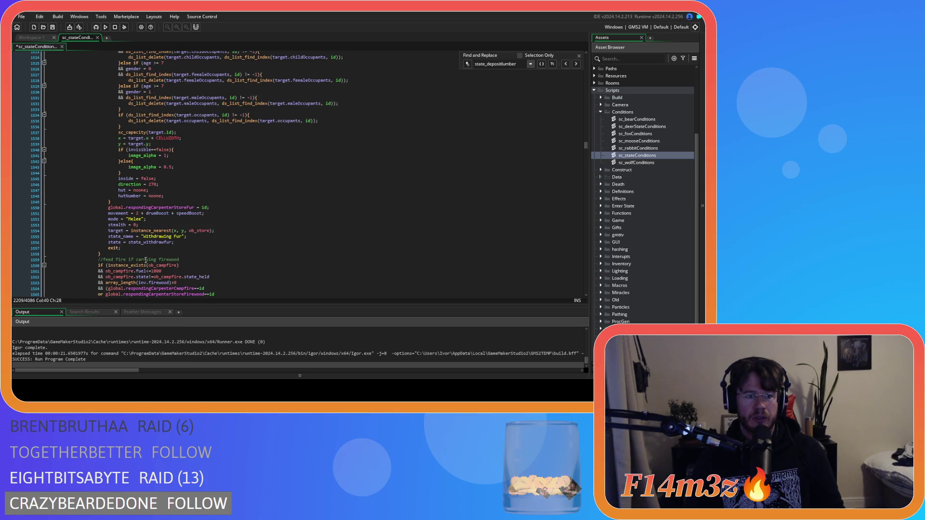
pyautogui.click(133, 255)
pyautogui.press('Return')
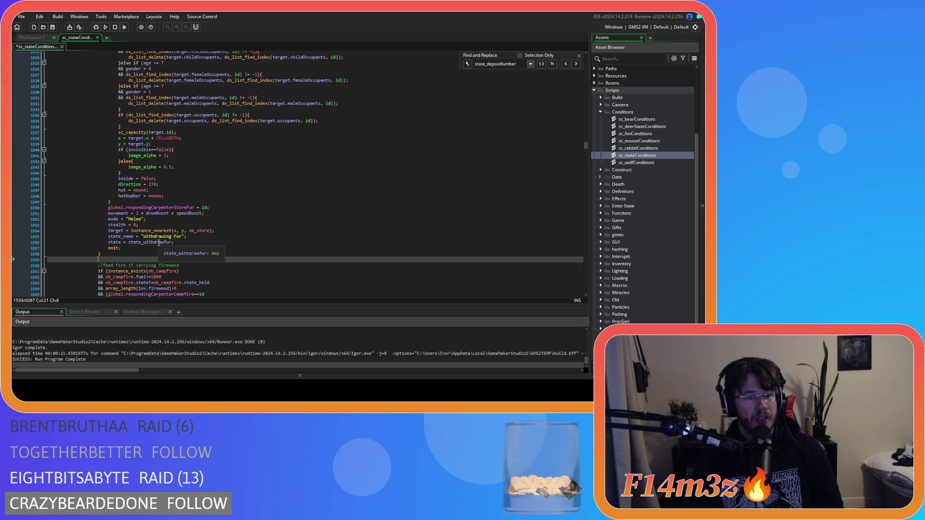
pyautogui.hotkey('ctrl', 'v')
# Set the insertion point after the withdraw-firewood block further down.
pyautogui.scroll(-14, 169, 244)
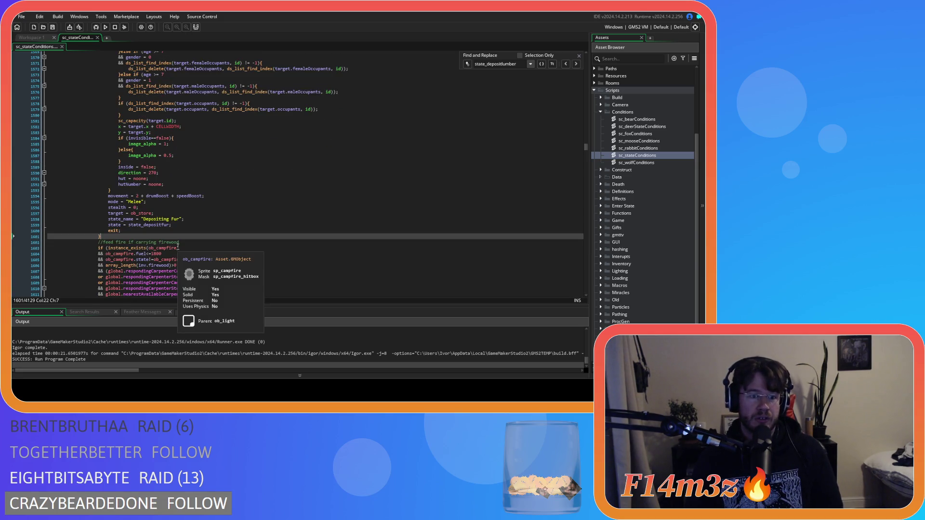
pyautogui.scroll(2, 175, 250)
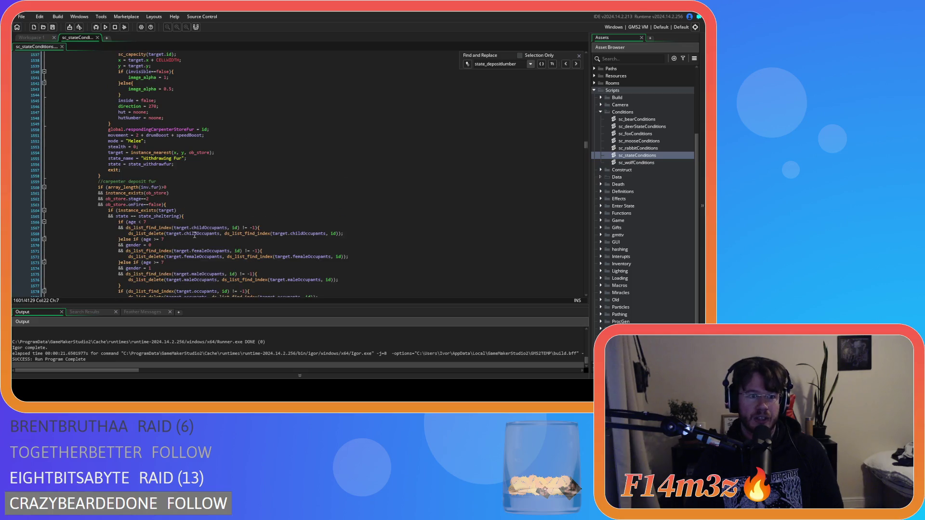
pyautogui.scroll(-1, 263, 267)
pyautogui.scroll(-6, 263, 267)
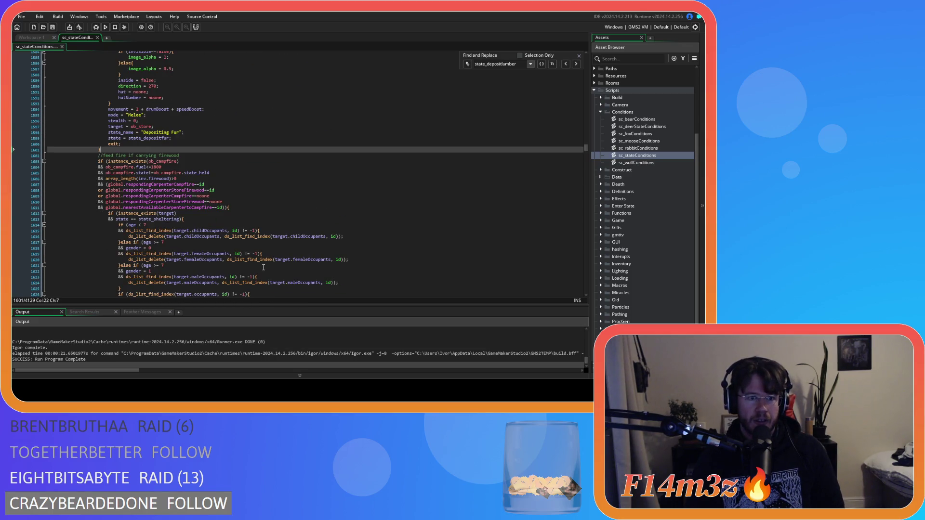
pyautogui.scroll(-20, 264, 267)
pyautogui.scroll(-13, 264, 268)
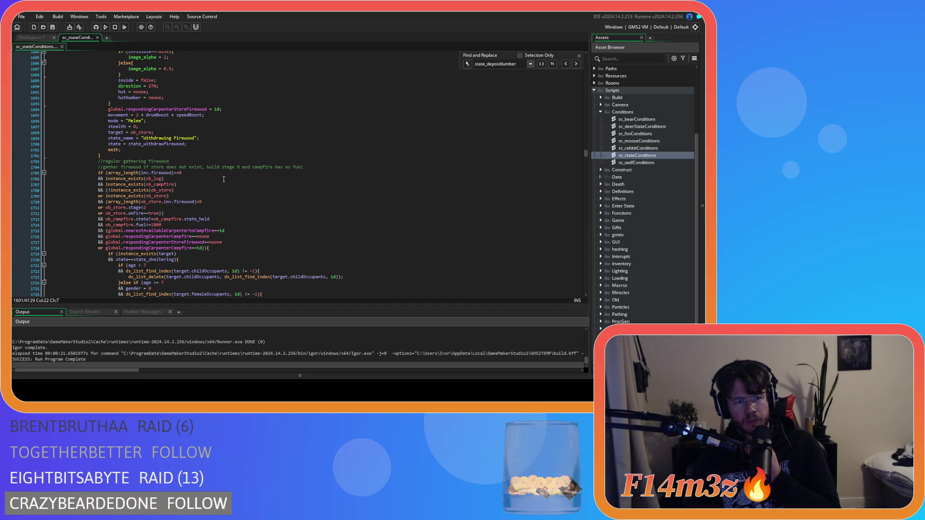
pyautogui.click(172, 156)
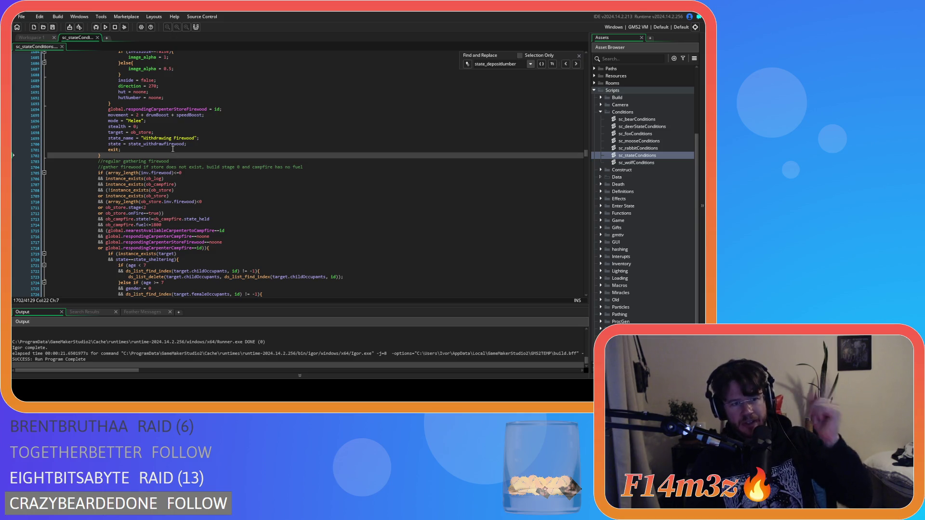
# Scroll down sc_stateConditions to the Depositing Lumber block with state_depositlumber.
pyautogui.scroll(-20, 172, 150)
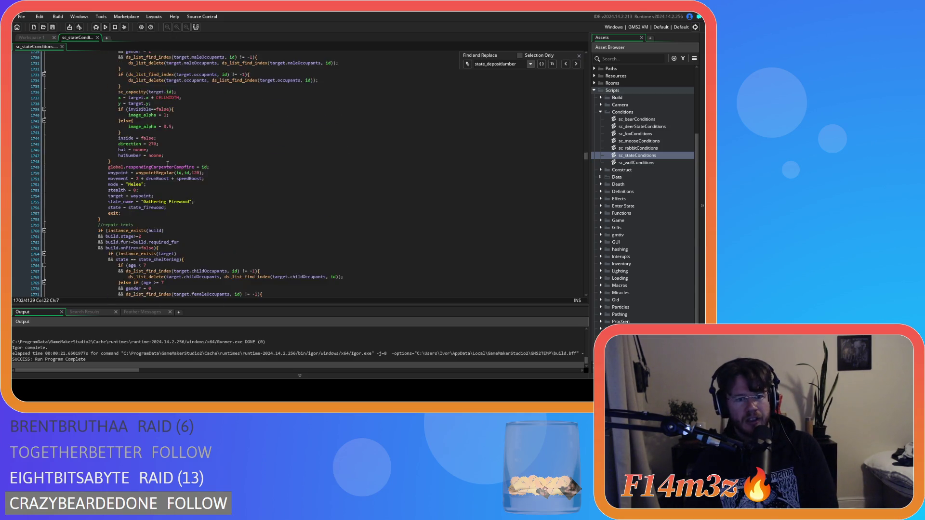
pyautogui.scroll(-20, 167, 167)
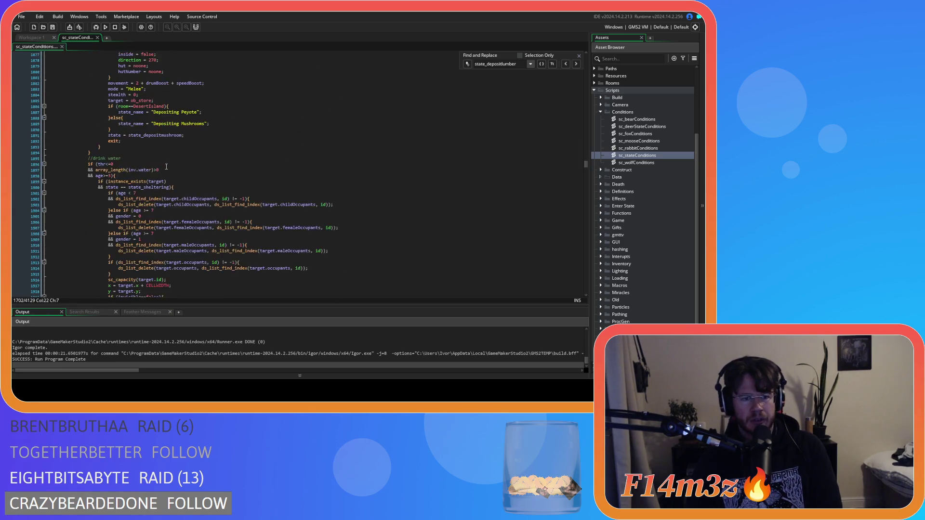
pyautogui.scroll(-20, 167, 166)
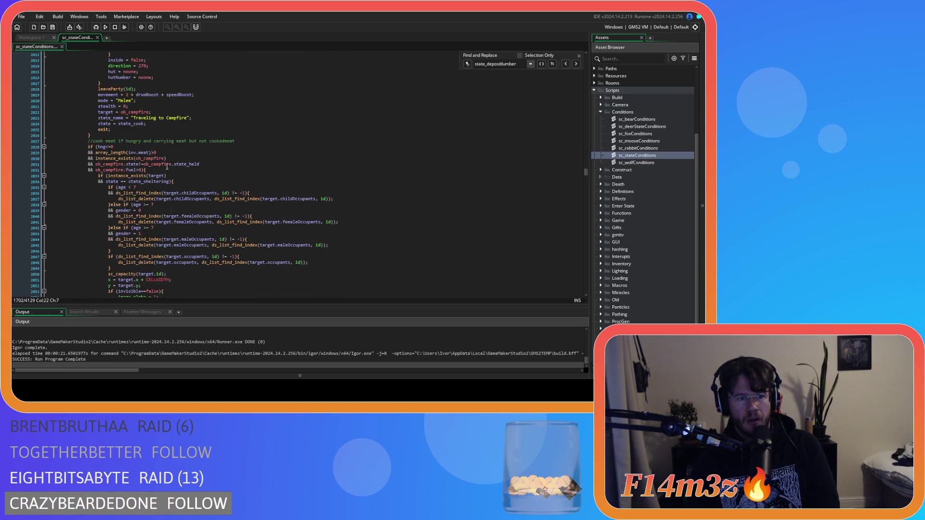
pyautogui.scroll(-17, 167, 167)
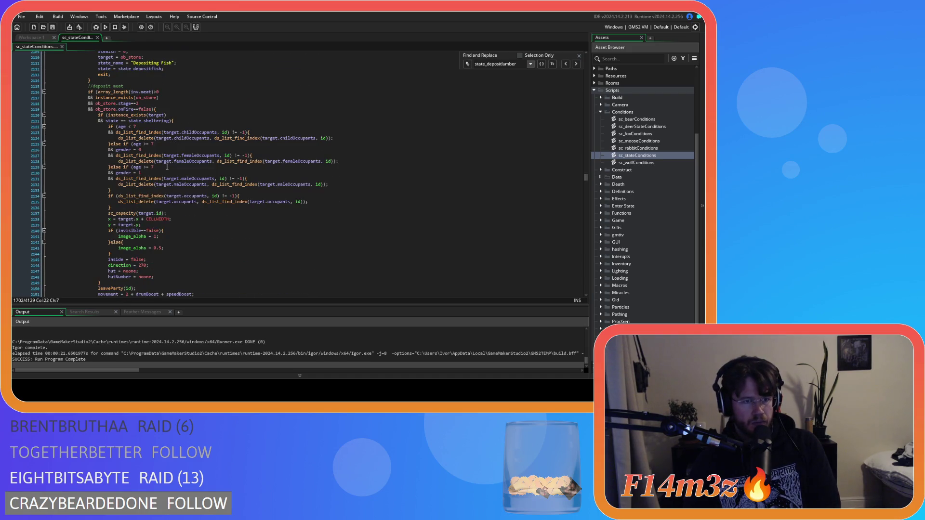
pyautogui.scroll(-20, 167, 167)
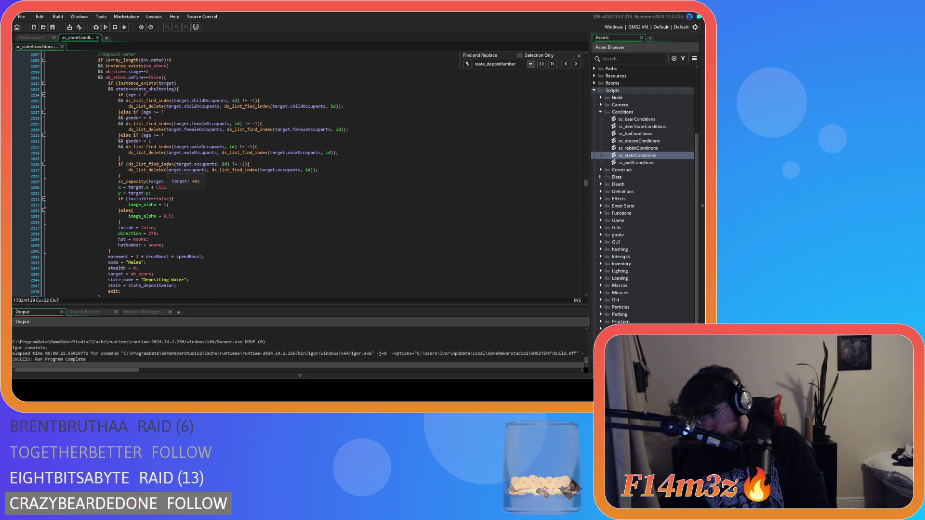
pyautogui.scroll(-4, 167, 166)
pyautogui.scroll(-4, 167, 167)
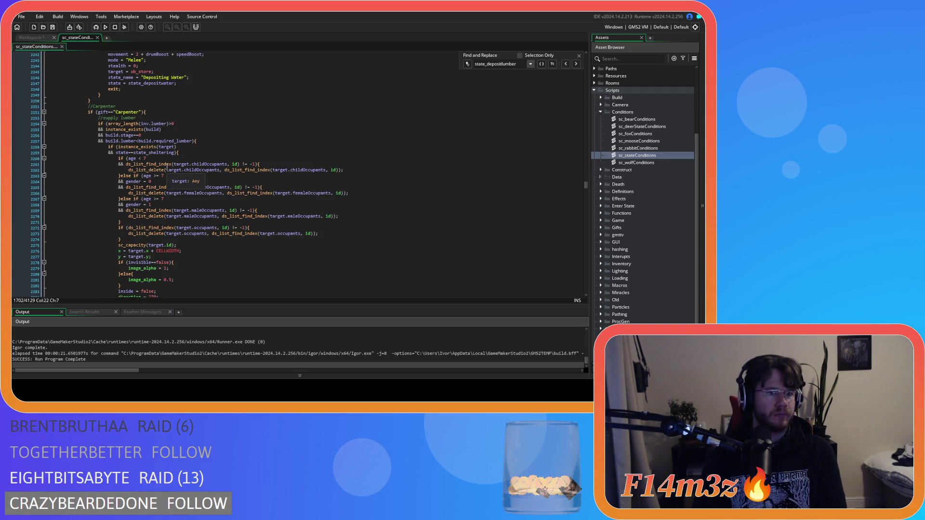
pyautogui.scroll(-3, 167, 167)
pyautogui.scroll(1, 167, 166)
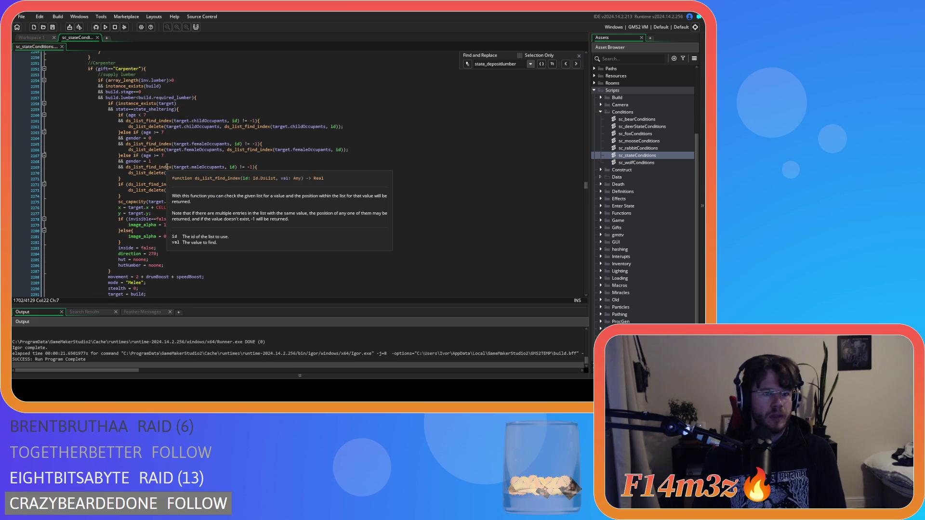
pyautogui.scroll(-4, 167, 167)
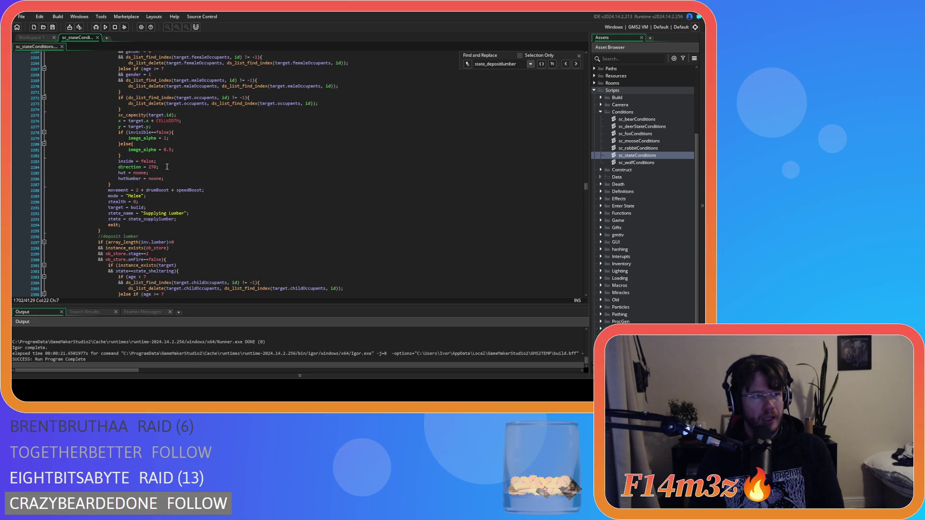
pyautogui.scroll(-10, 166, 166)
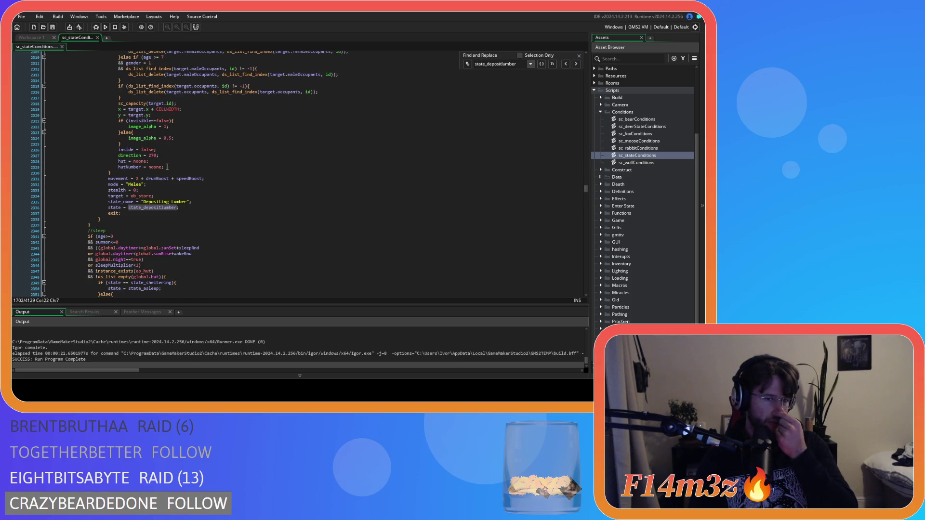
# Cut the carpenter supply-lumber and deposit-lumber code from around line 2253.
pyautogui.moveTo(118, 218)
pyautogui.mouseDown()
pyautogui.moveTo(99, 211)
pyautogui.moveTo(91, 157)
pyautogui.moveTo(106, 121)
pyautogui.mouseUp()
pyautogui.scroll(6, 99, 211)
pyautogui.scroll(14, 96, 202)
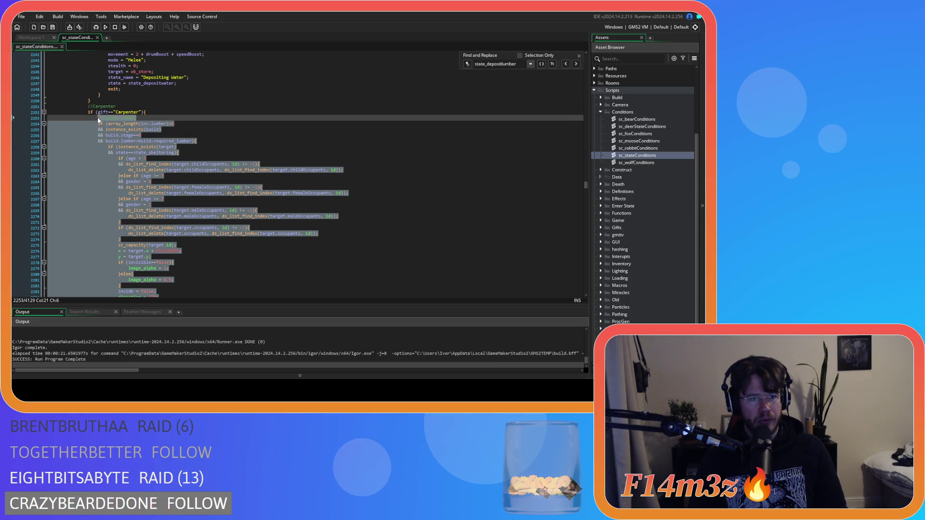
pyautogui.press('Delete')
# Paste the lumber code on a new line inside the if (gift=="Carpenter") block.
pyautogui.scroll(15, 189, 195)
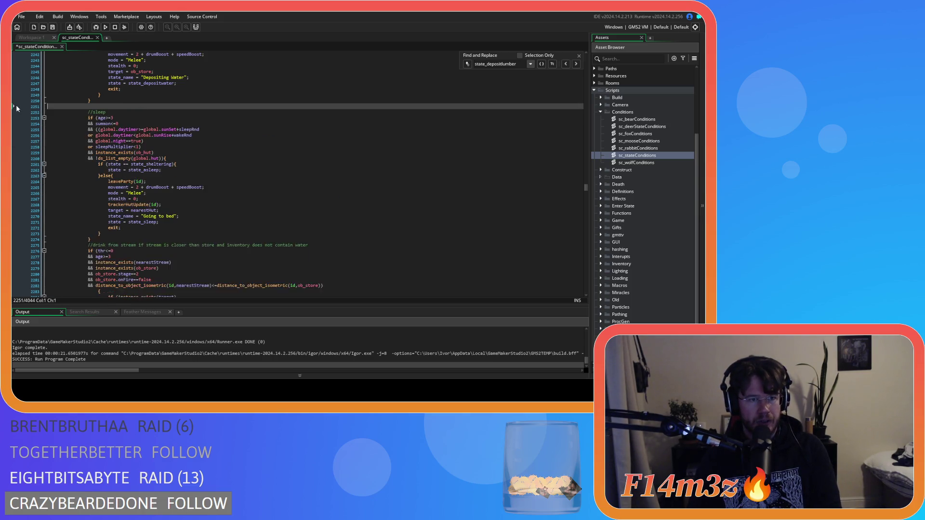
pyautogui.scroll(20, 189, 195)
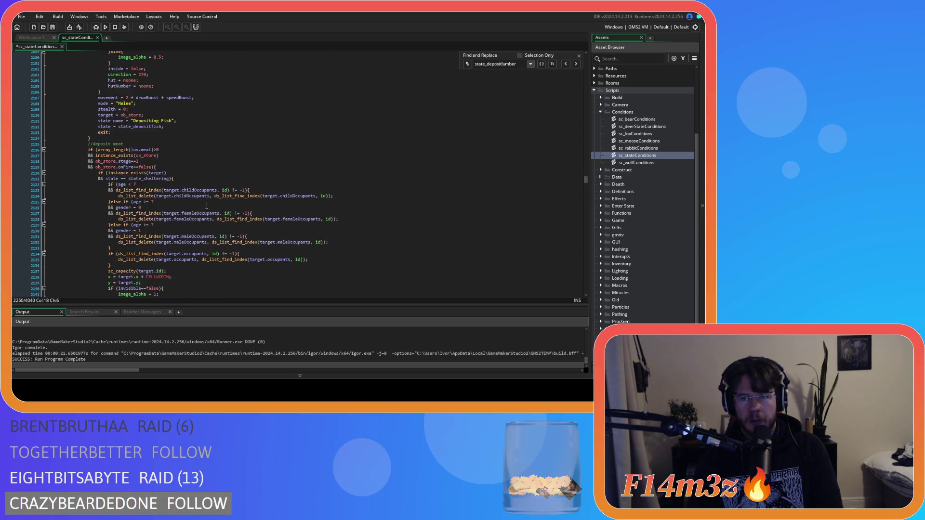
pyautogui.scroll(20, 207, 207)
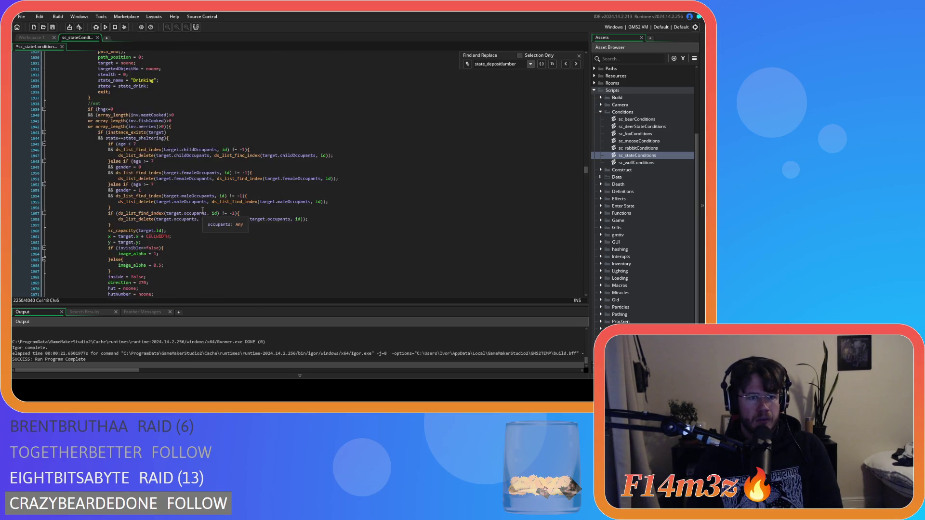
pyautogui.scroll(20, 203, 210)
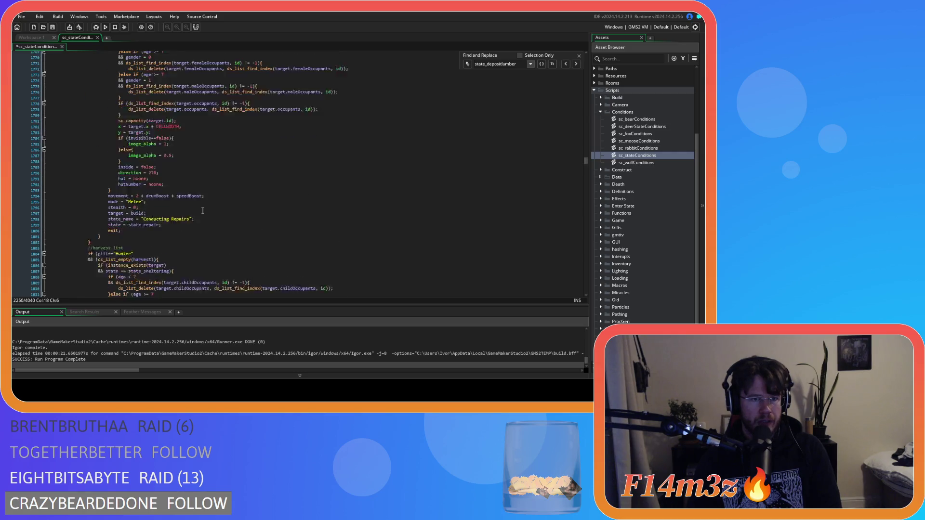
pyautogui.scroll(20, 202, 211)
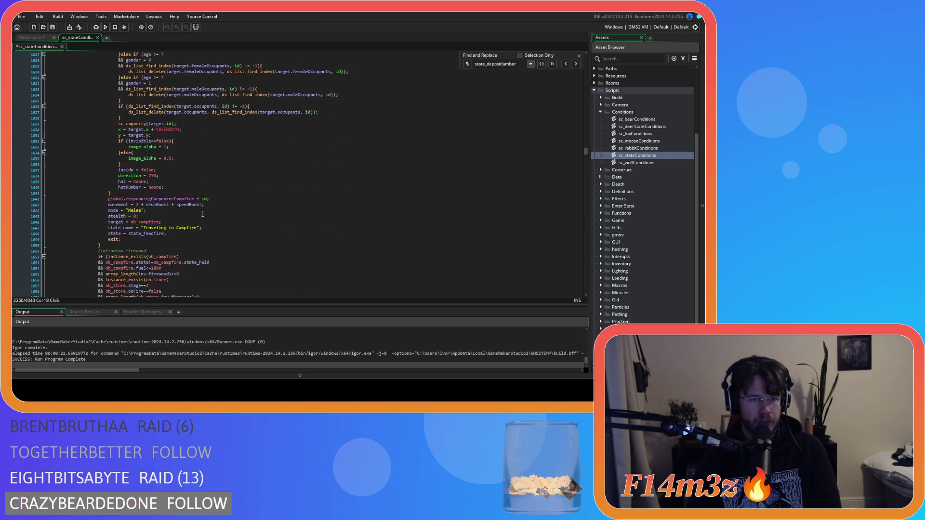
pyautogui.scroll(20, 203, 214)
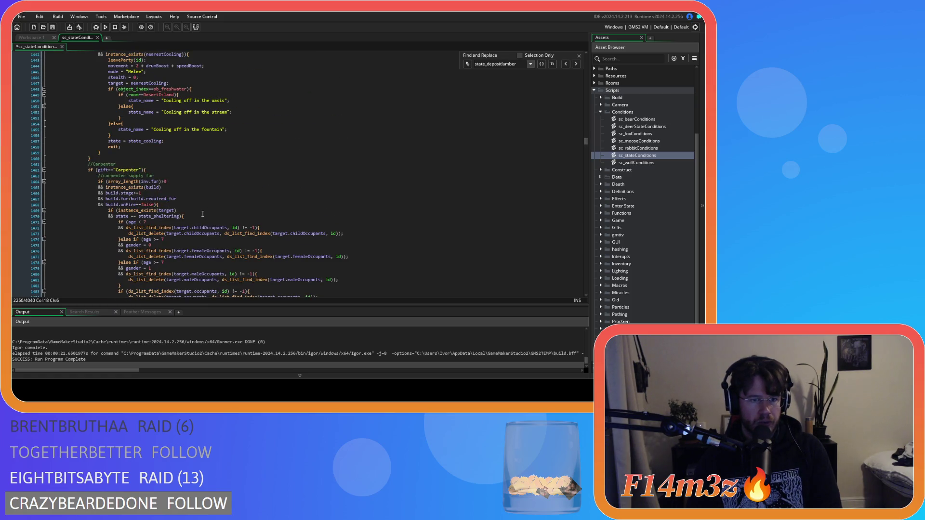
pyautogui.scroll(-1, 197, 190)
pyautogui.click(169, 156)
pyautogui.press('Return')
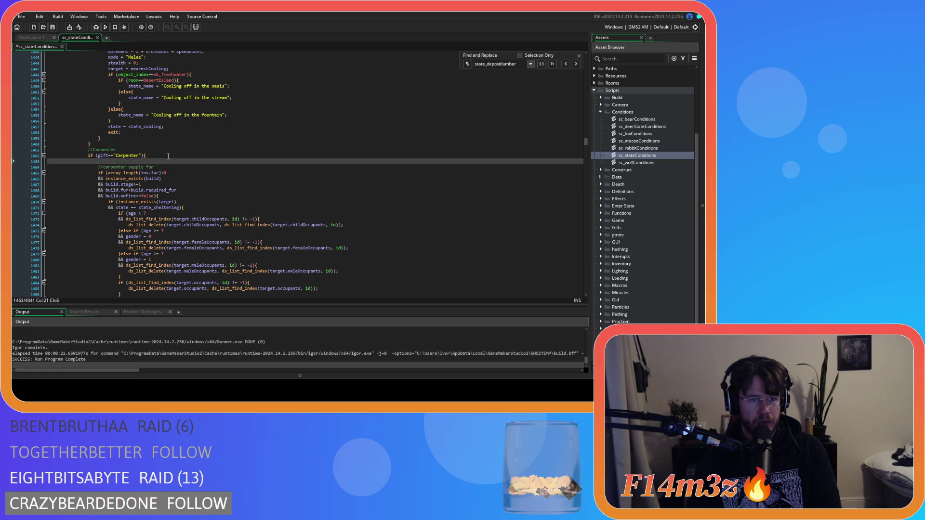
pyautogui.hotkey('ctrl', 'v')
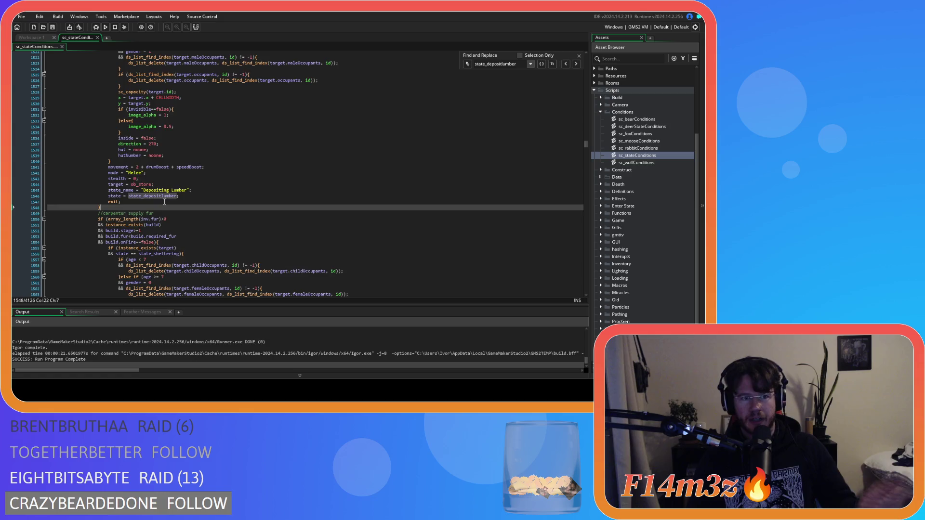
pyautogui.scroll(9, 164, 202)
pyautogui.scroll(16, 164, 201)
pyautogui.click(207, 154)
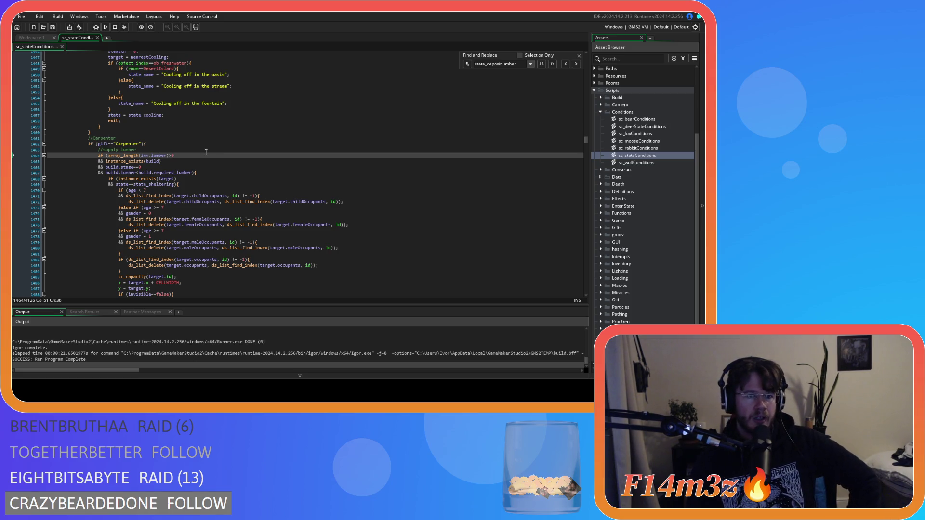
pyautogui.scroll(-3, 206, 153)
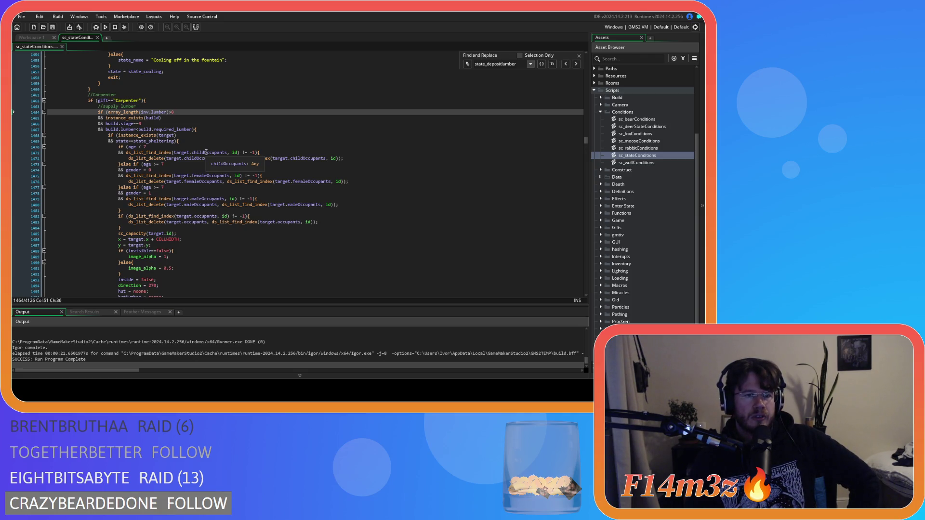
pyautogui.scroll(-15, 206, 152)
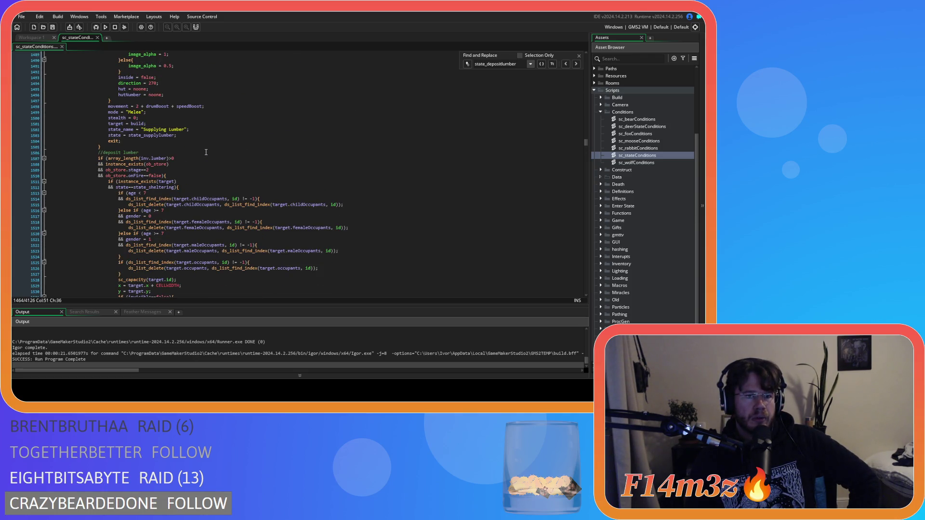
pyautogui.scroll(-6, 206, 152)
pyautogui.click(184, 207)
pyautogui.scroll(-3, 184, 207)
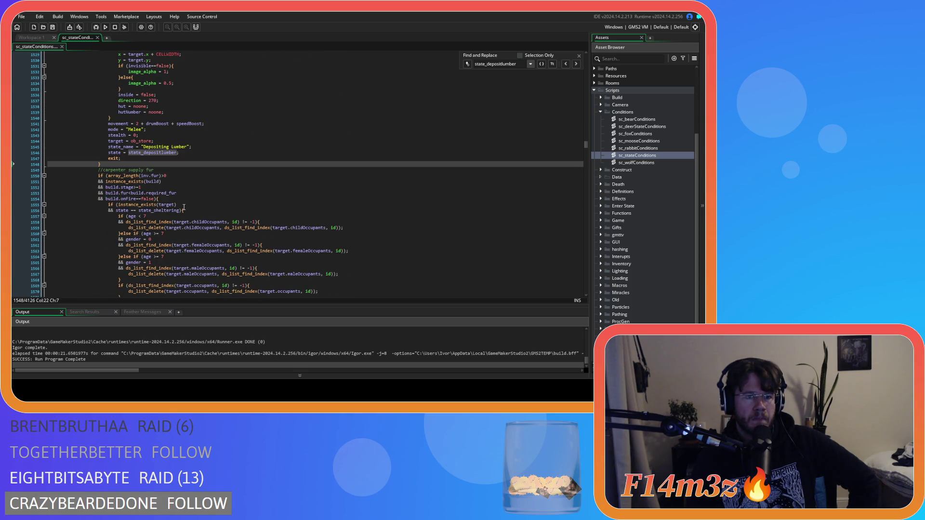
pyautogui.scroll(-13, 184, 207)
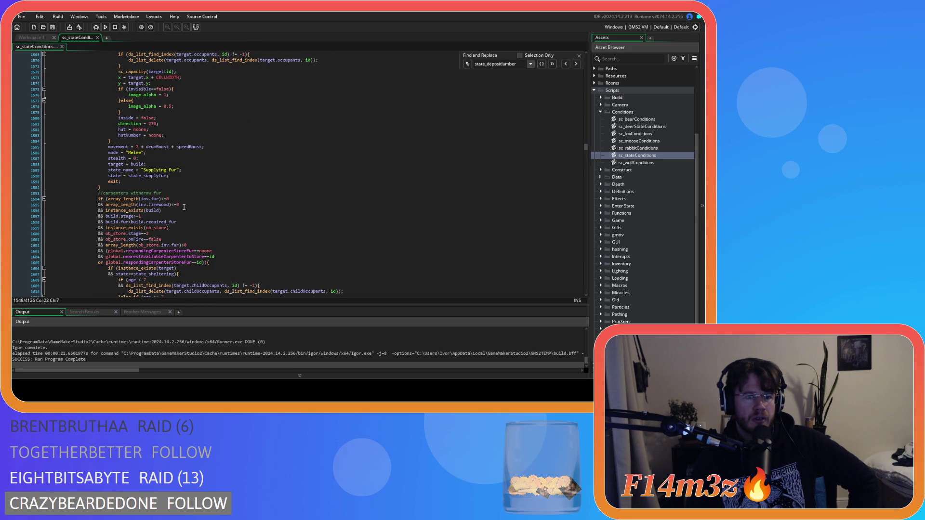
pyautogui.scroll(-17, 184, 207)
pyautogui.scroll(-3, 184, 208)
pyautogui.scroll(7, 184, 207)
pyautogui.scroll(20, 184, 207)
pyautogui.scroll(-9, 184, 208)
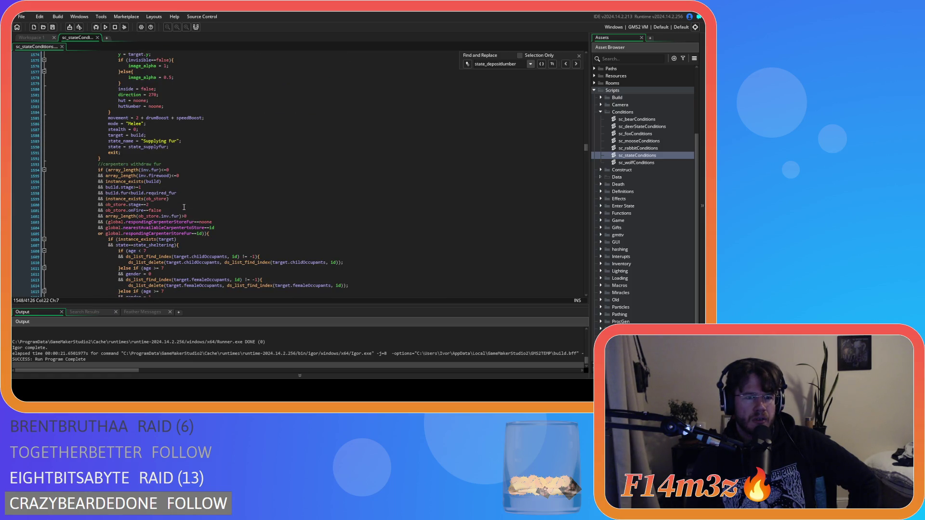
pyautogui.scroll(-3, 184, 207)
pyautogui.scroll(10, 184, 207)
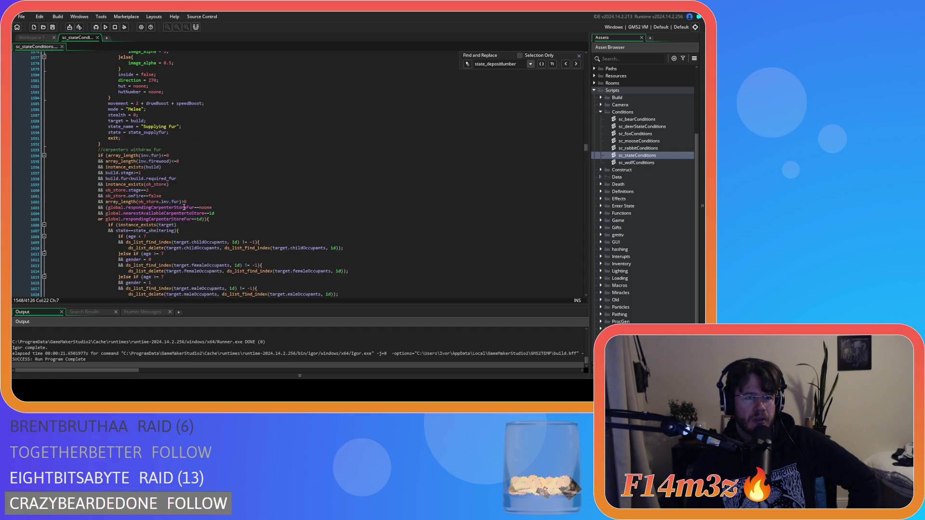
pyautogui.scroll(18, 184, 207)
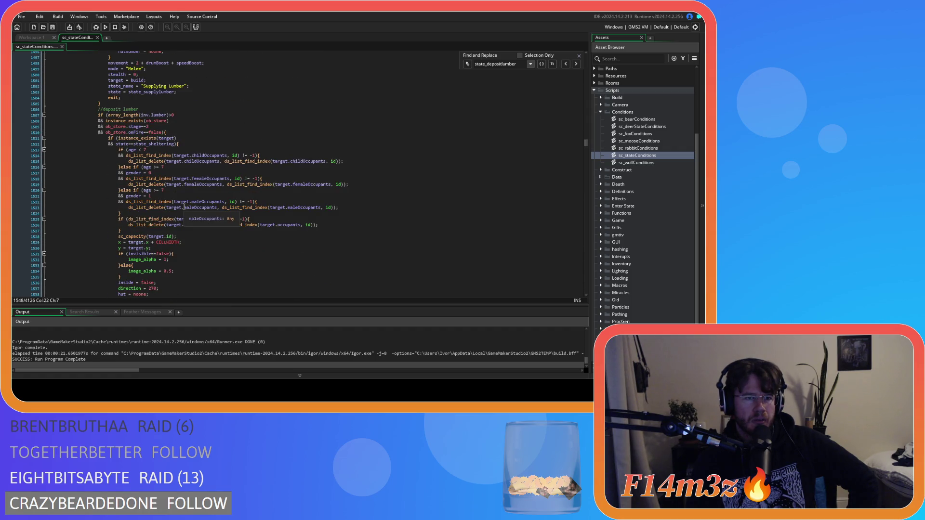
pyautogui.scroll(4, 184, 207)
pyautogui.scroll(-20, 184, 206)
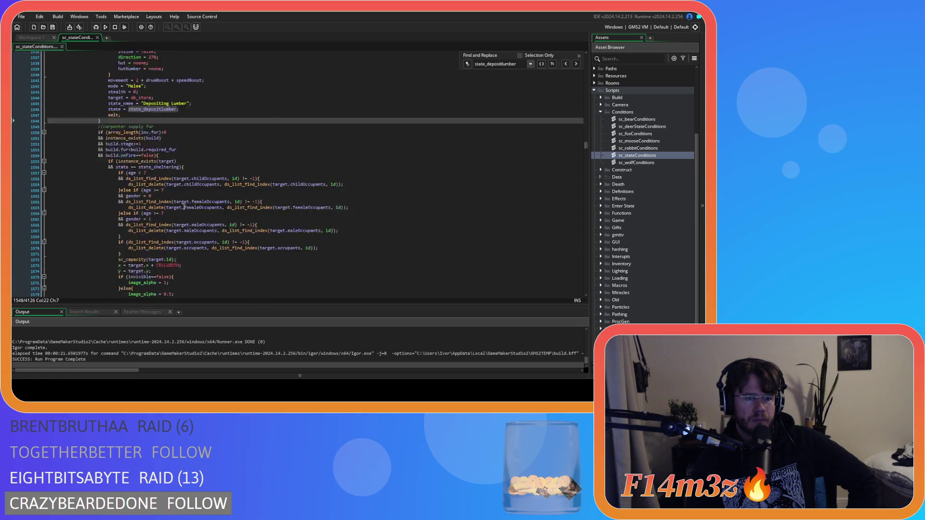
pyautogui.scroll(18, 184, 207)
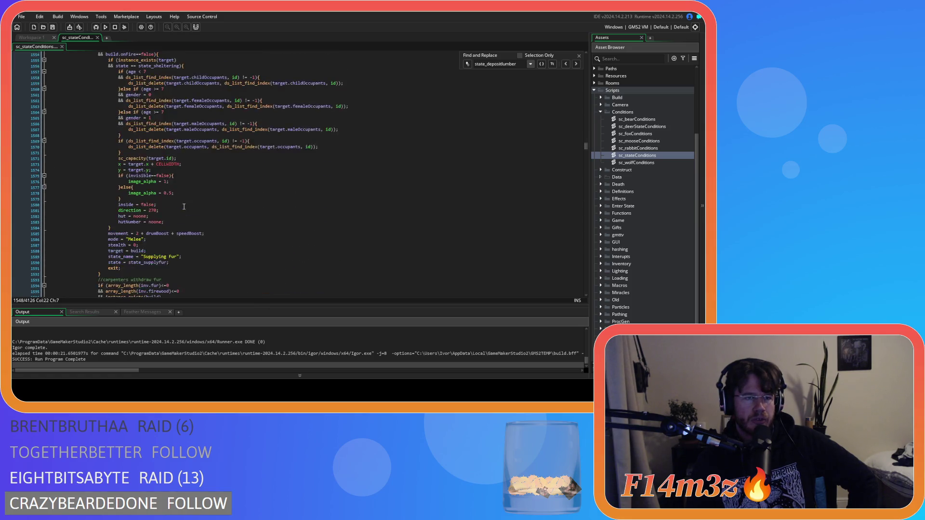
pyautogui.scroll(4, 185, 207)
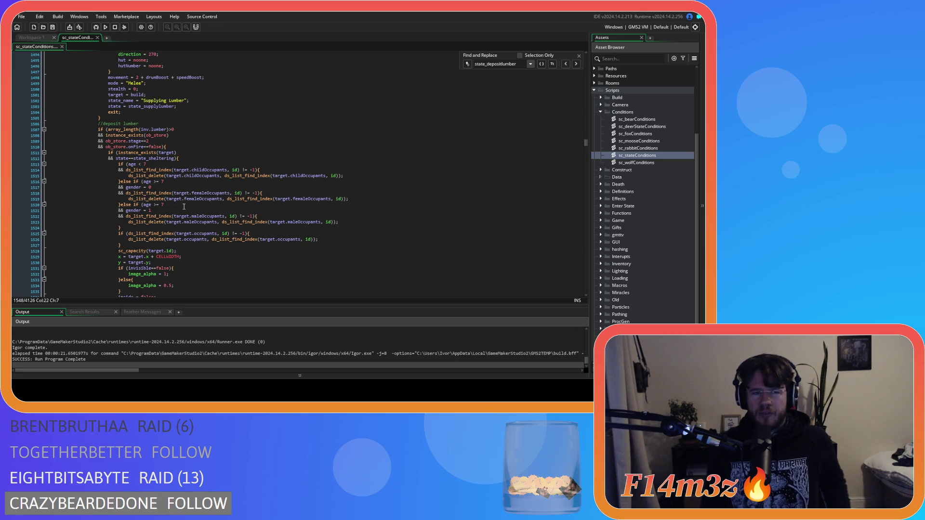
pyautogui.scroll(-9, 185, 206)
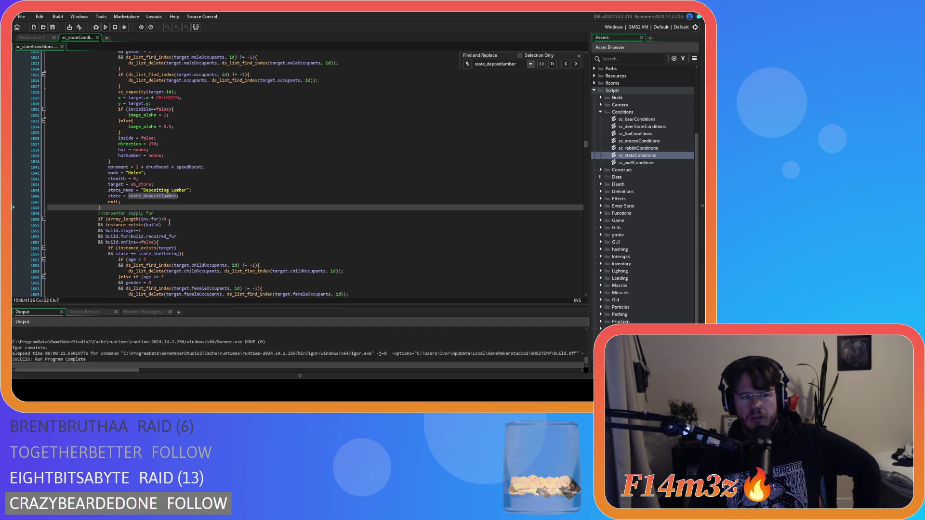
pyautogui.scroll(4, 169, 223)
pyautogui.scroll(14, 209, 250)
pyautogui.scroll(3, 209, 249)
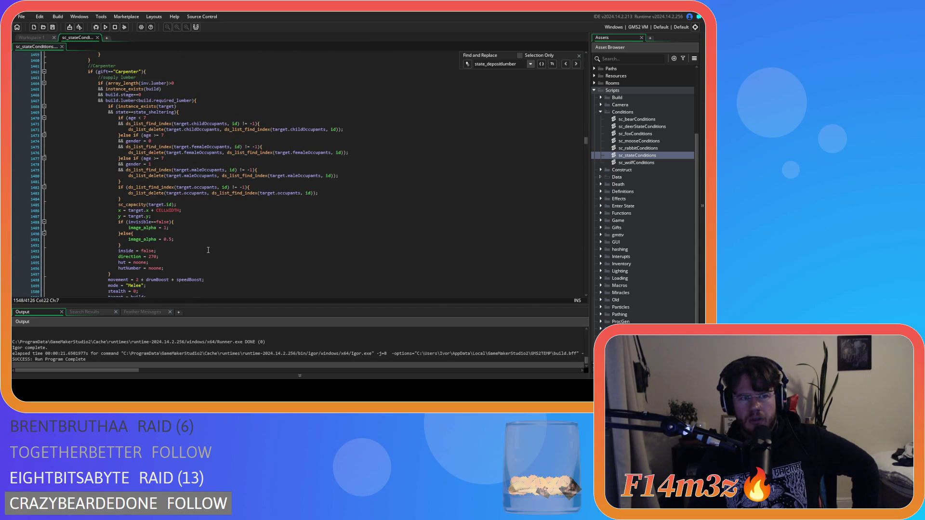
pyautogui.click(208, 250)
pyautogui.scroll(-20, 208, 250)
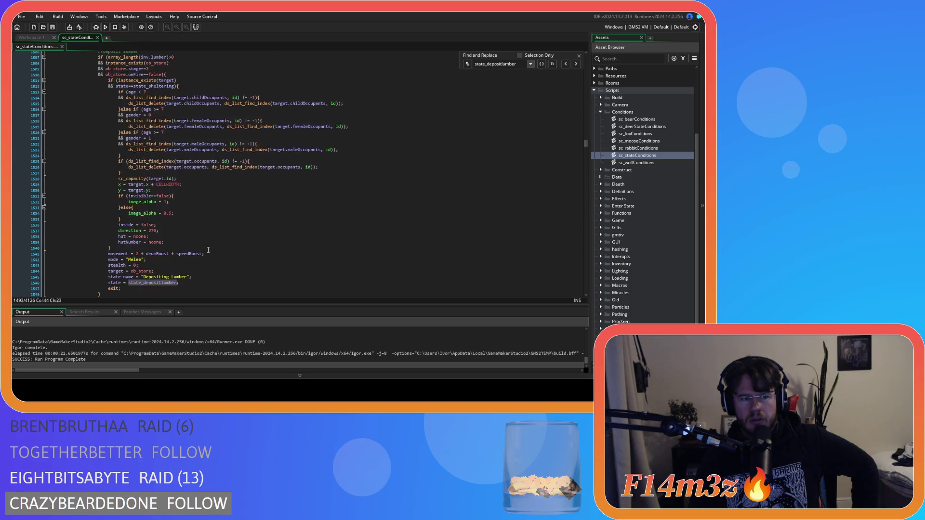
pyautogui.scroll(-16, 208, 250)
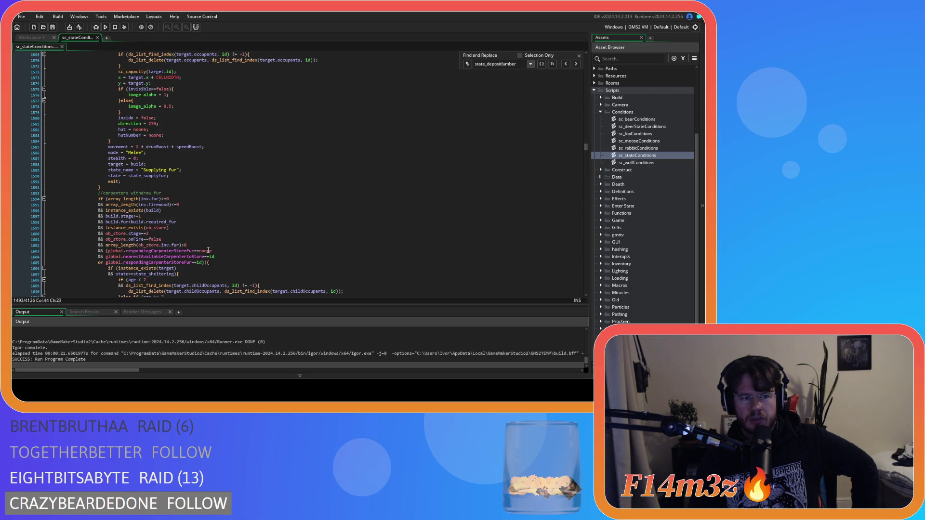
pyautogui.scroll(-12, 208, 250)
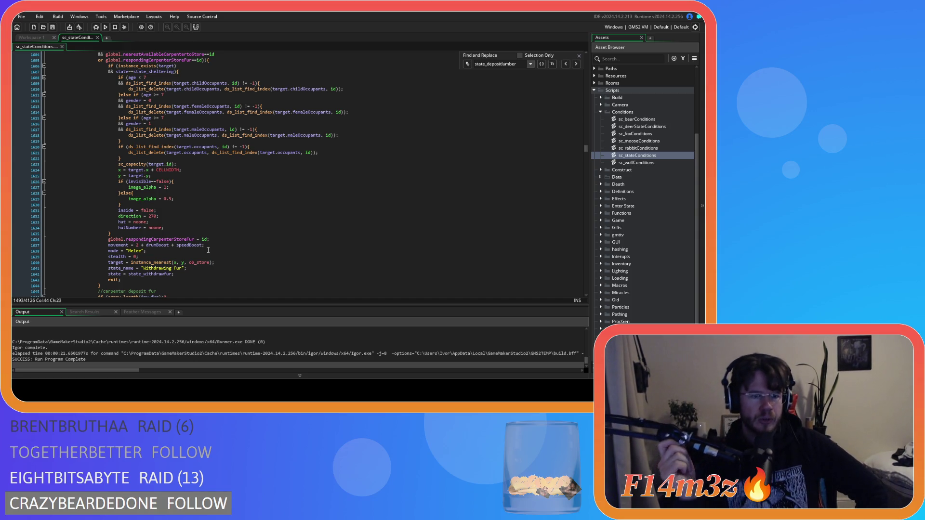
pyautogui.scroll(7, 208, 250)
pyautogui.scroll(13, 204, 254)
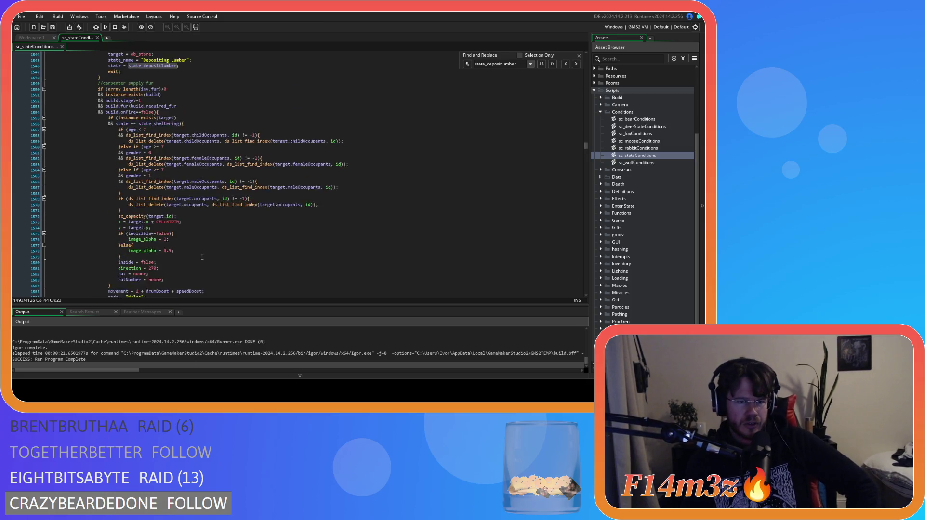
pyautogui.scroll(-20, 202, 256)
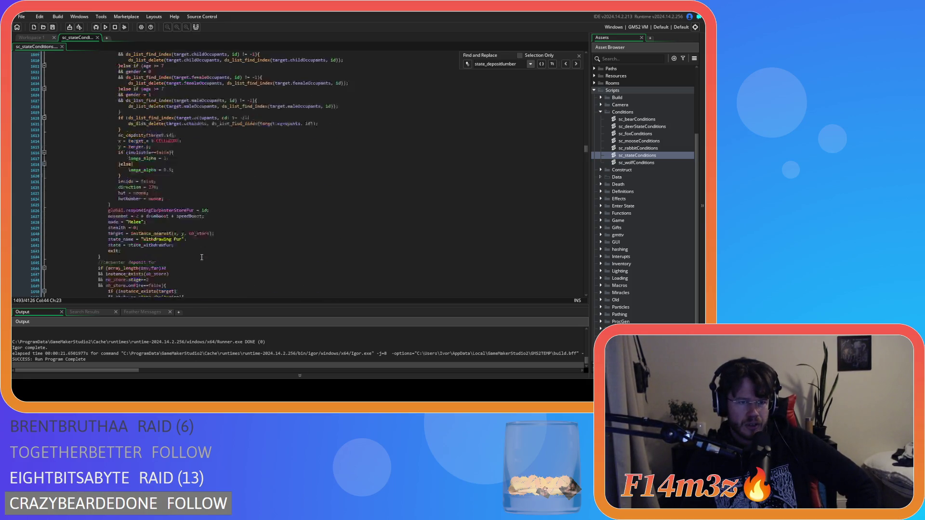
pyautogui.scroll(3, 202, 257)
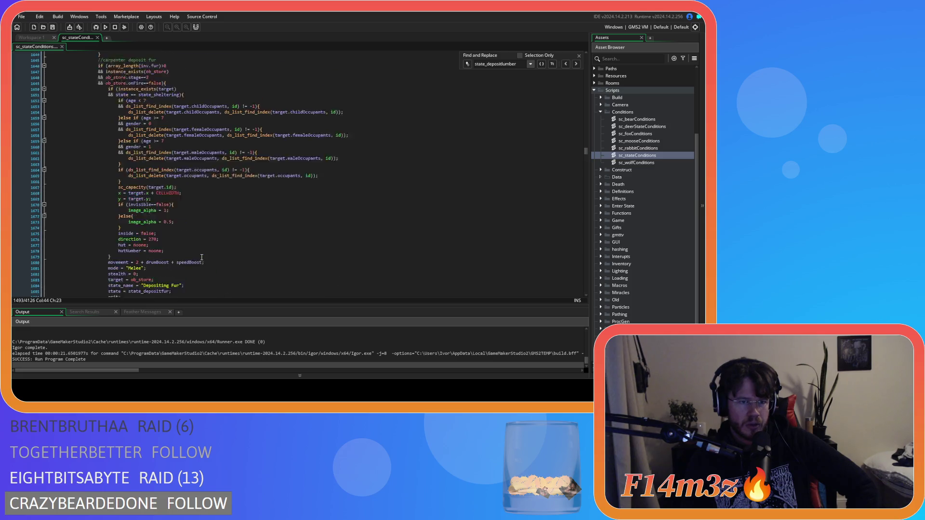
pyautogui.scroll(-20, 202, 257)
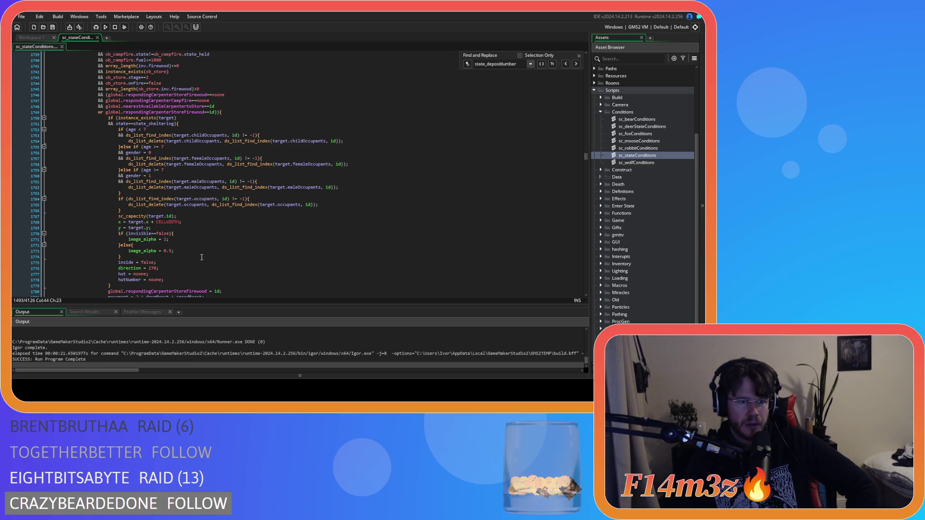
pyautogui.scroll(-6, 202, 257)
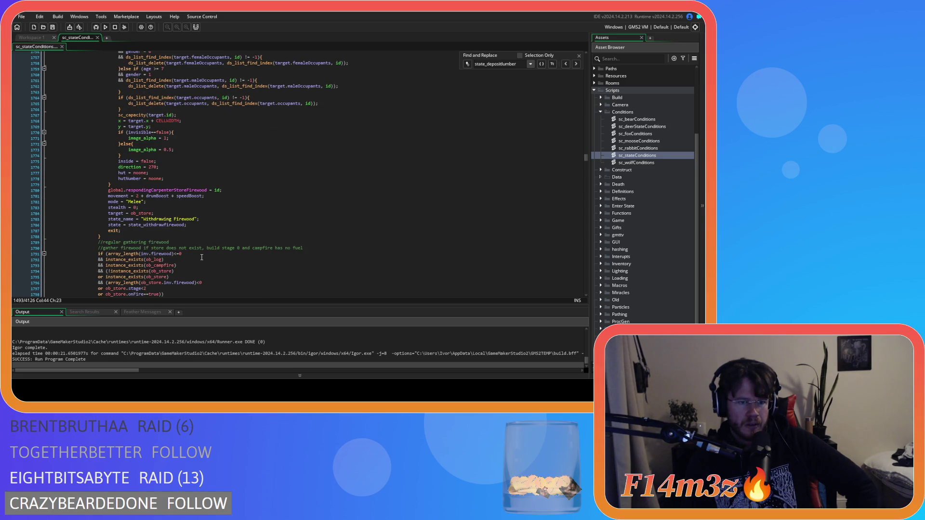
pyautogui.scroll(-12, 202, 256)
pyautogui.scroll(-20, 202, 256)
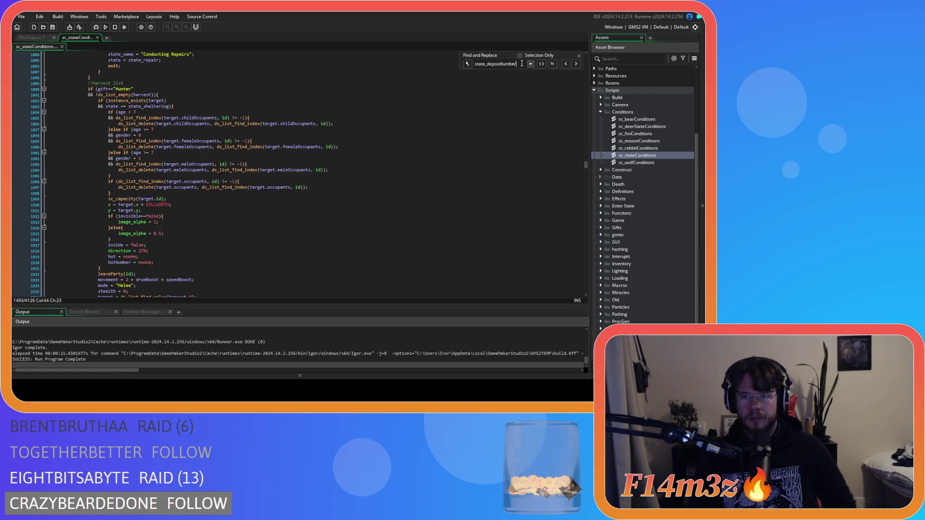
# Search sc_stateConditions for withdrawlumb to locate the withdraw-lumber block.
pyautogui.doubleClick(490, 64)
pyautogui.write('withdrawlumb')
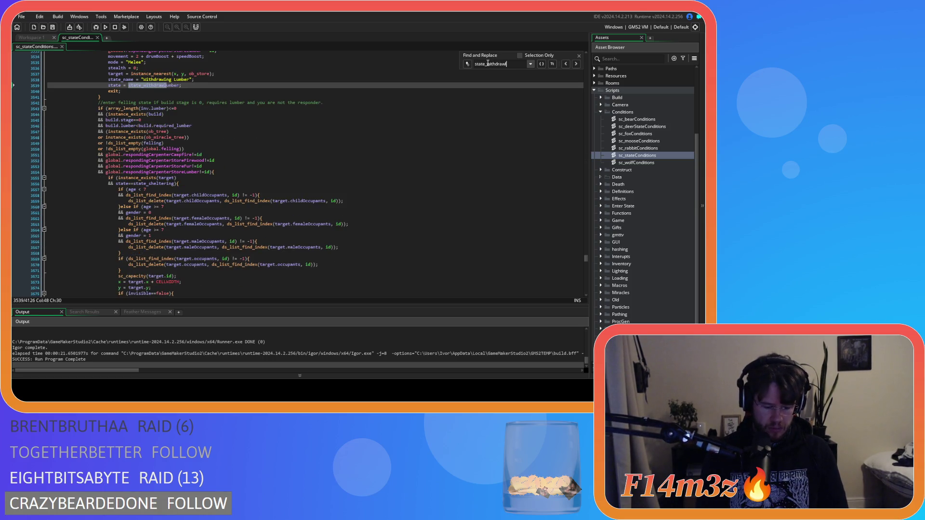
pyautogui.scroll(7, 388, 146)
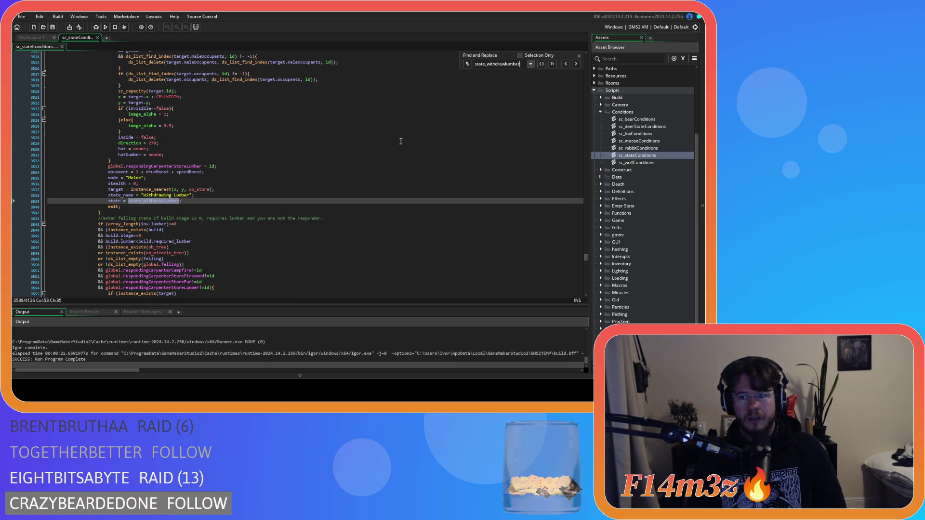
pyautogui.click(579, 56)
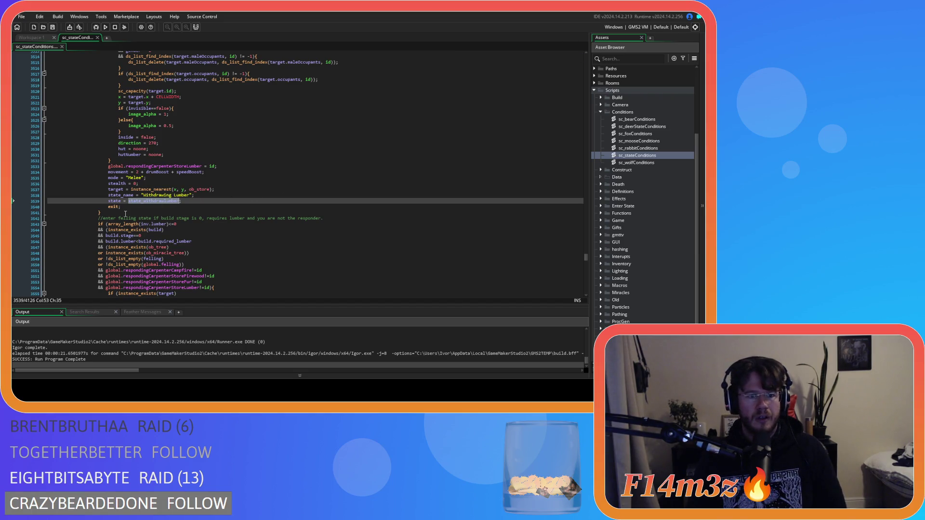
# Cut the withdraw-lumber block below Constructing Store and remove the leftover empty line.
pyautogui.scroll(10, 111, 194)
pyautogui.moveTo(120, 214)
pyautogui.mouseDown()
pyautogui.moveTo(93, 116)
pyautogui.moveTo(108, 97)
pyautogui.mouseUp()
pyautogui.scroll(6, 238, 210)
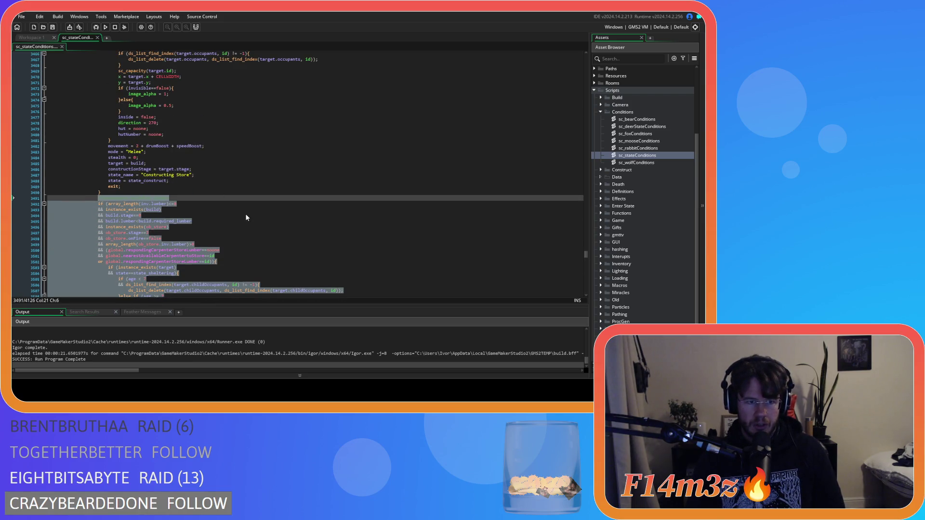
pyautogui.hotkey('ctrl', 'v')
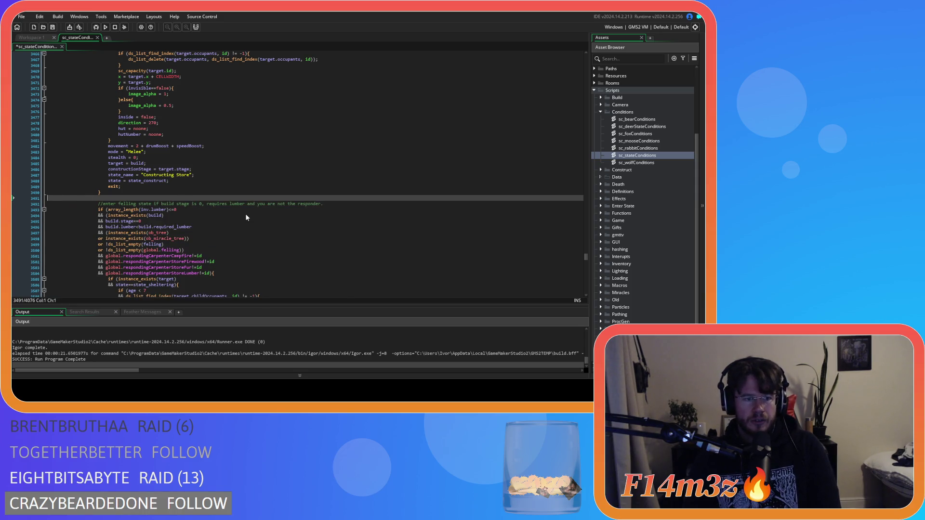
pyautogui.press('BackSpace')
pyautogui.moveTo(585, 257); pyautogui.dragTo(572, 152)
pyautogui.scroll(4, 238, 212)
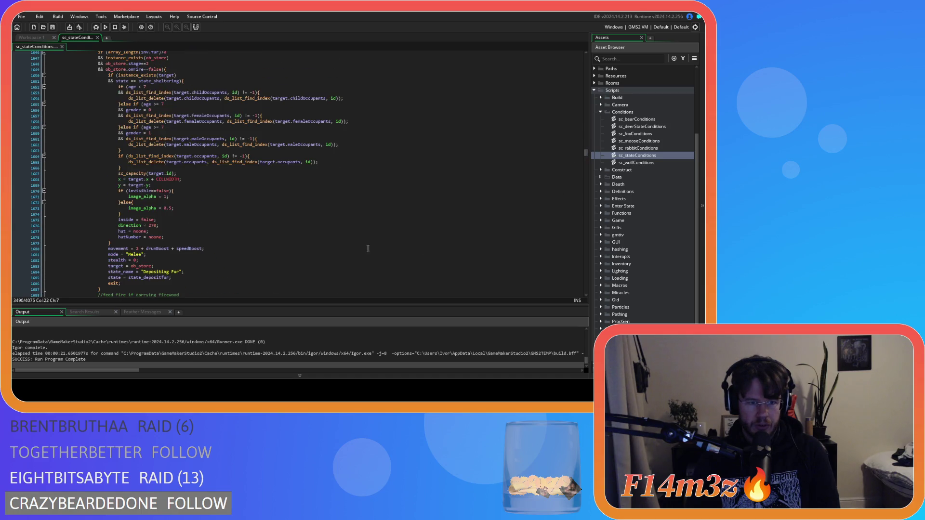
# Paste the carpenters' withdraw-lumber block right after the supply-lumber block.
pyautogui.scroll(8, 246, 209)
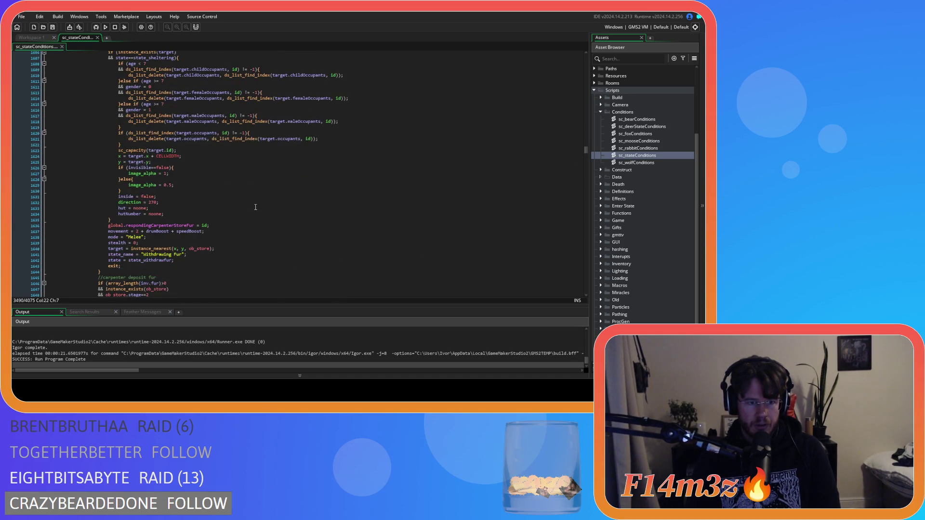
pyautogui.scroll(20, 256, 214)
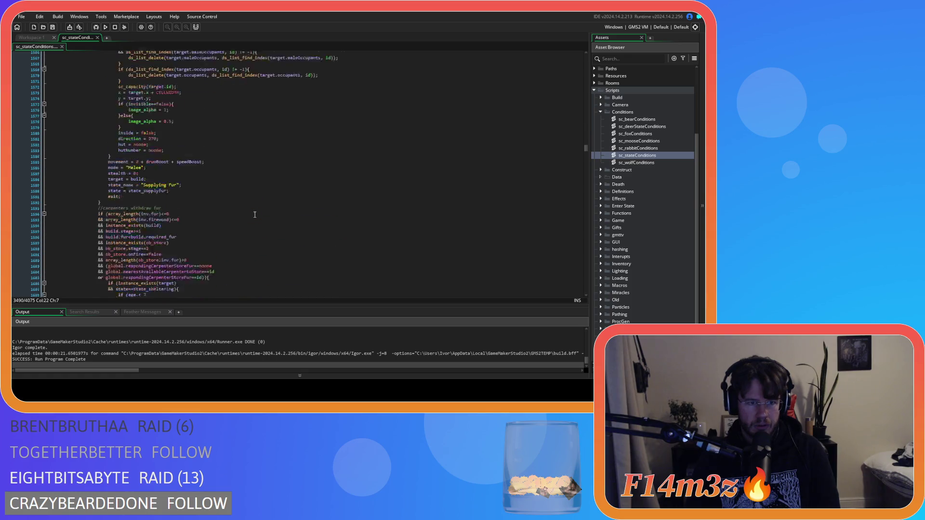
pyautogui.scroll(20, 255, 215)
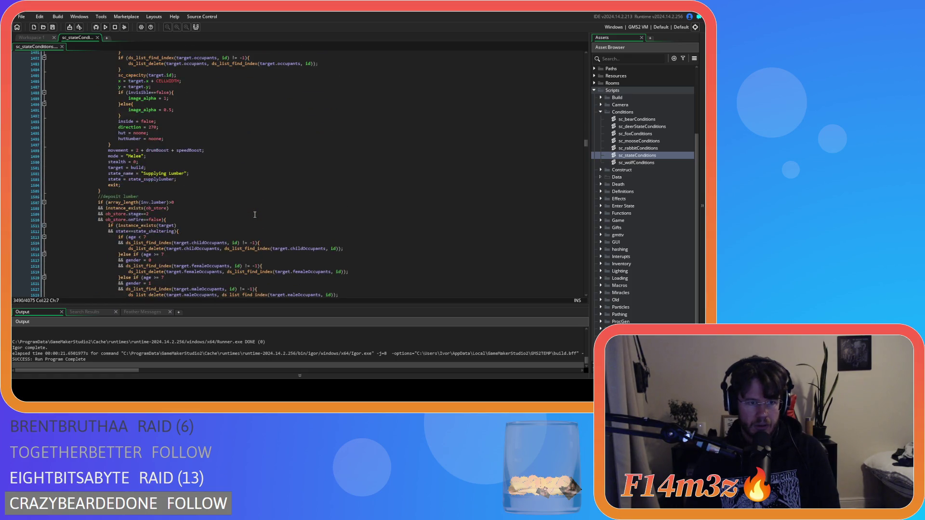
pyautogui.scroll(-20, 207, 155)
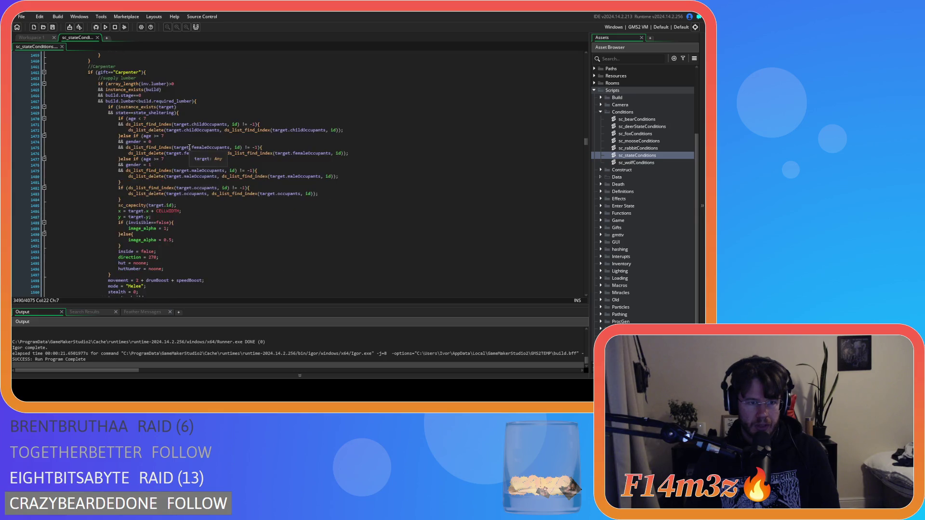
pyautogui.scroll(-5, 222, 192)
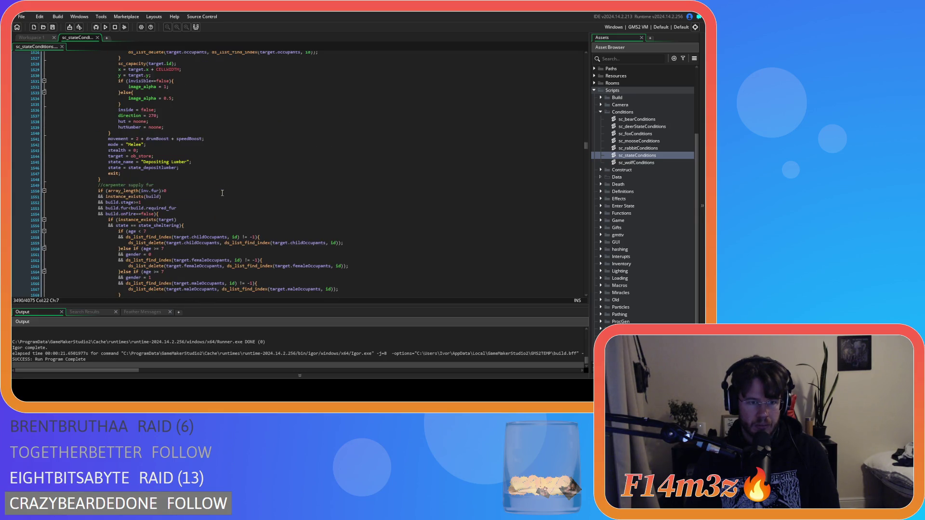
pyautogui.scroll(-20, 222, 193)
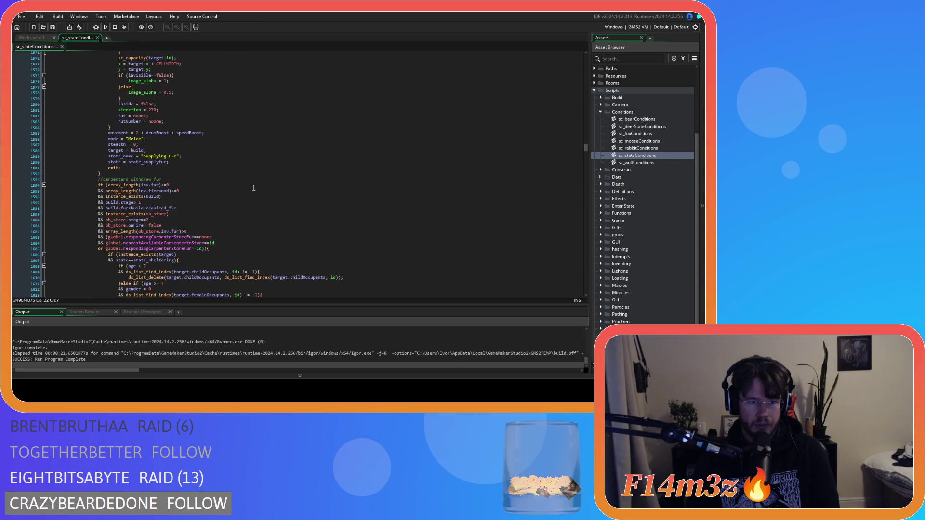
pyautogui.scroll(5, 222, 207)
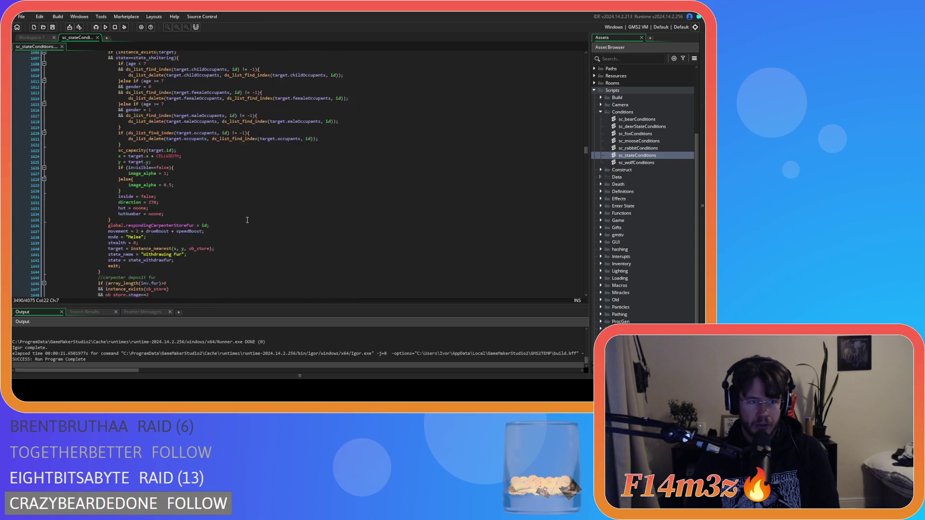
pyautogui.scroll(20, 249, 220)
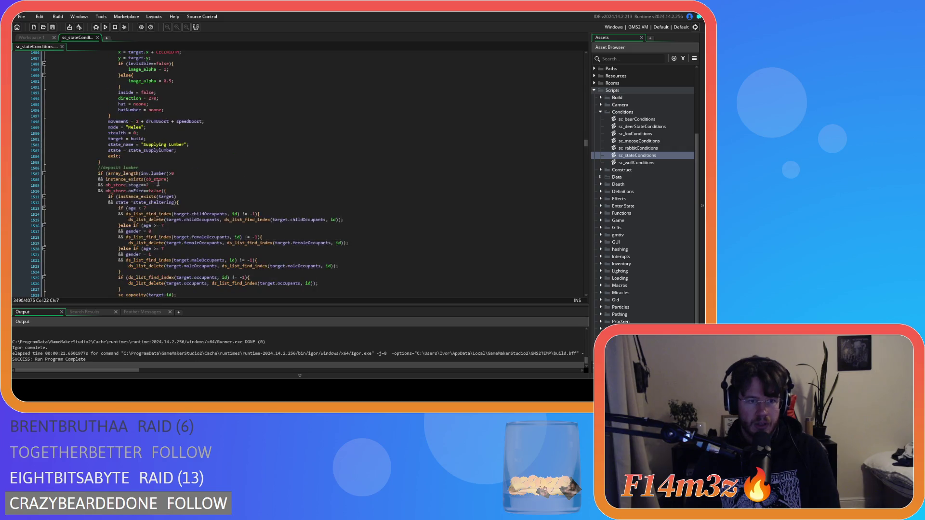
pyautogui.scroll(-7, 196, 181)
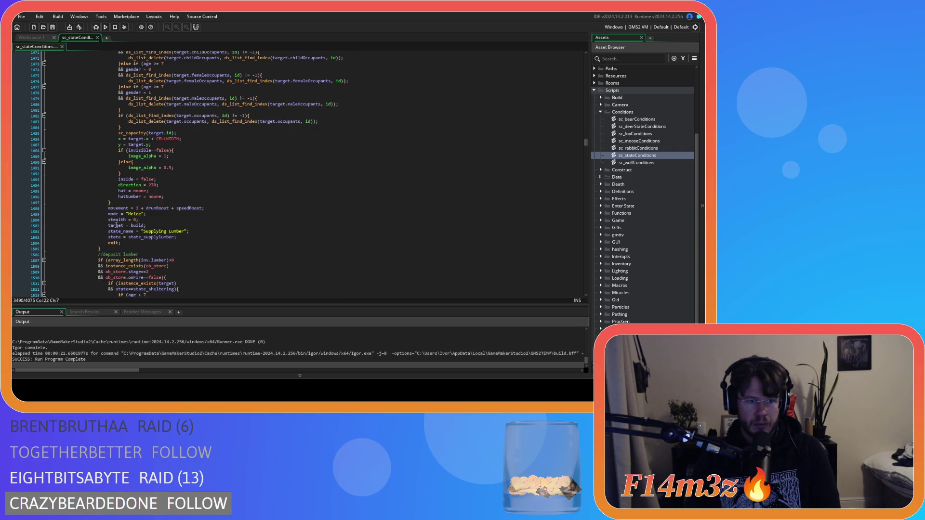
pyautogui.click(115, 246)
pyautogui.hotkey('ctrl', 'v')
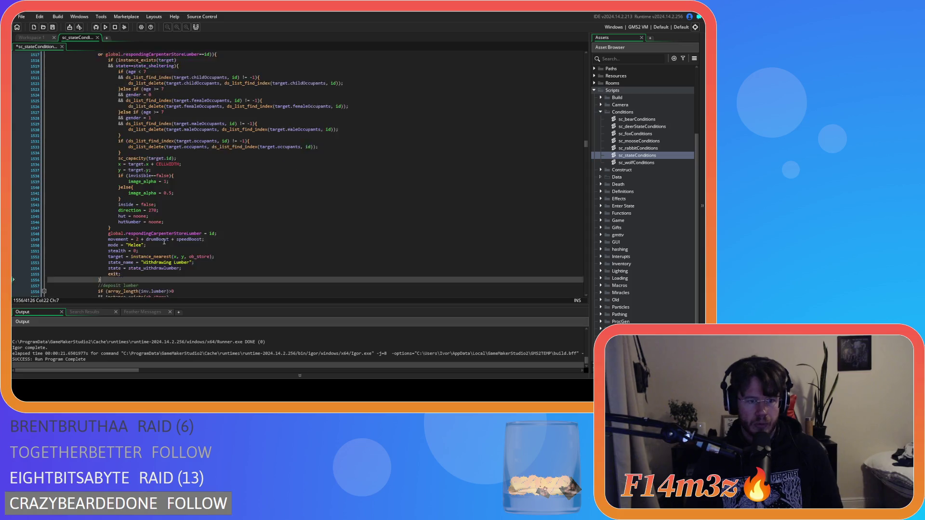
# Save the sc_stateConditions script.
pyautogui.scroll(-9, 188, 159)
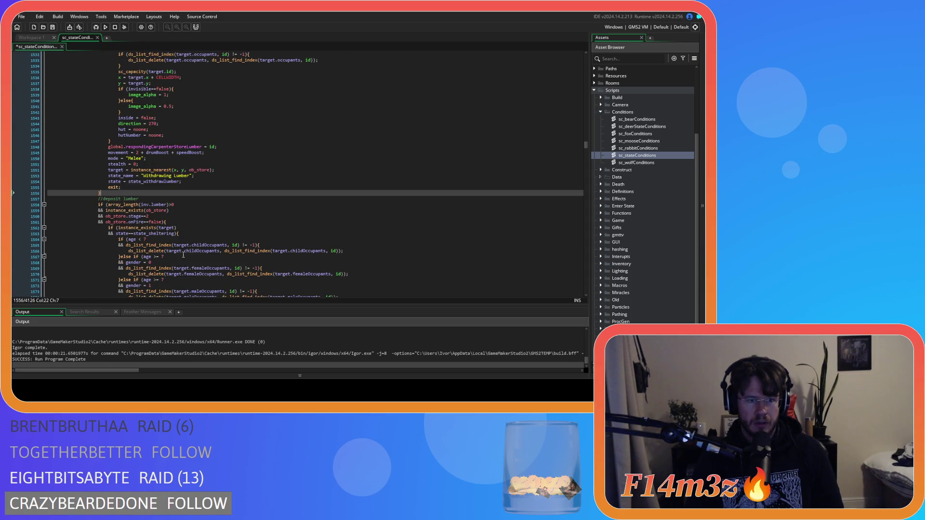
pyautogui.scroll(18, 188, 241)
pyautogui.hotkey('ctrl', 's')
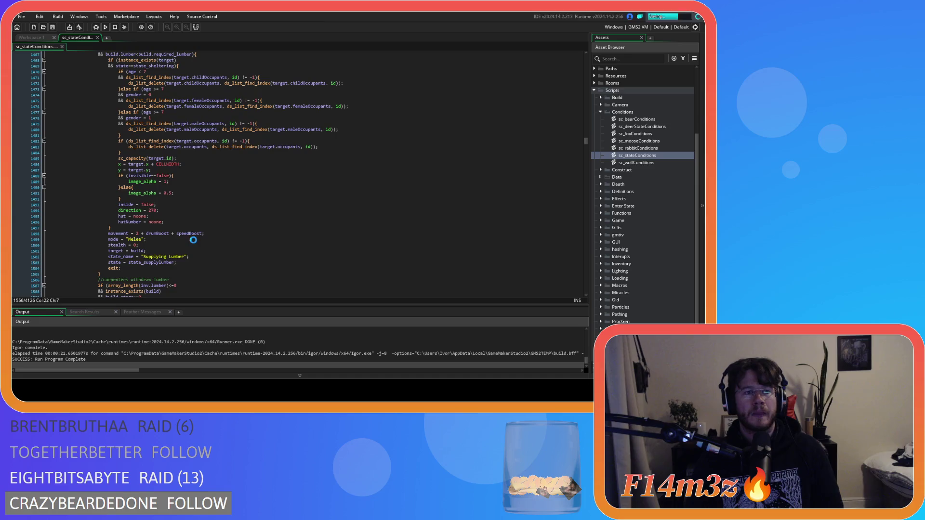
pyautogui.scroll(-5, 194, 240)
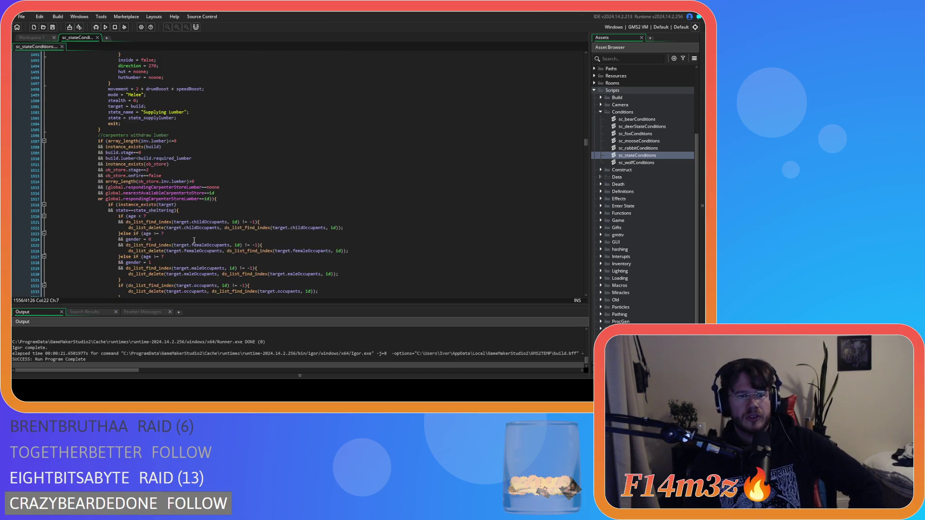
pyautogui.scroll(-13, 194, 240)
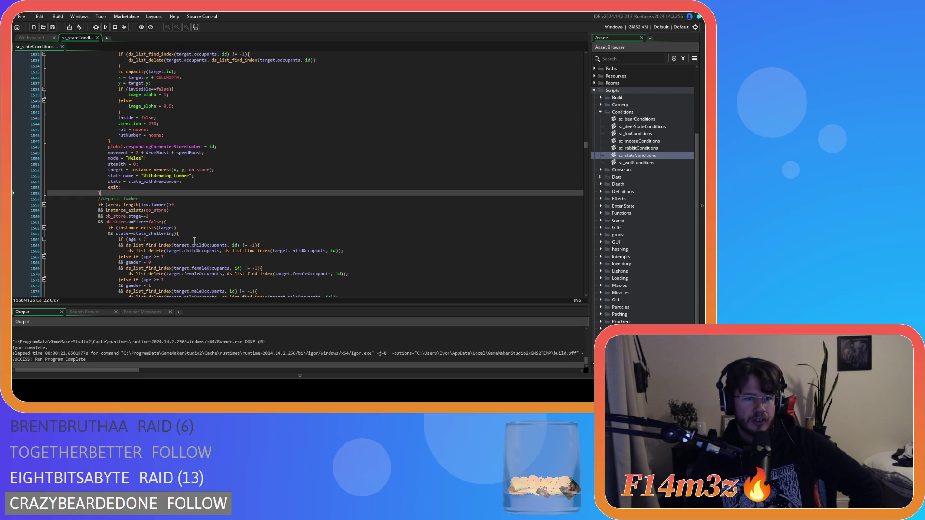
pyautogui.scroll(-14, 194, 240)
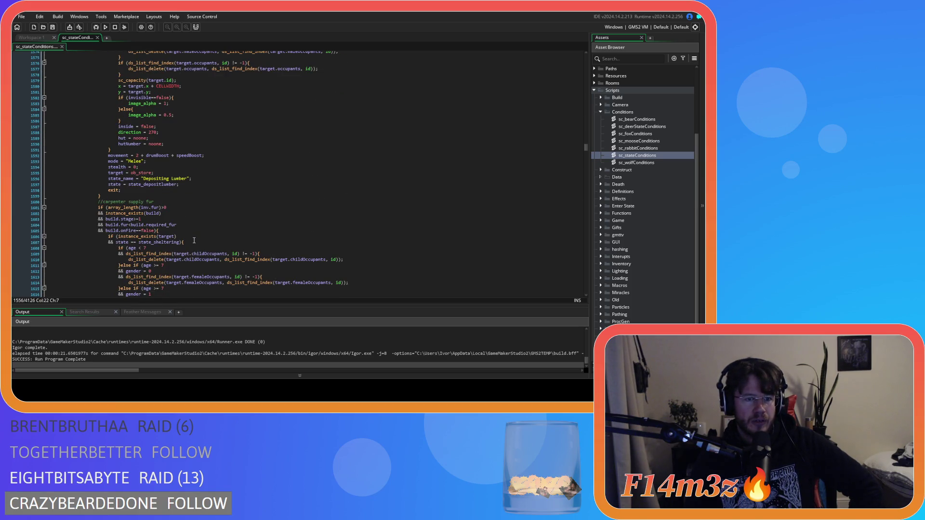
pyautogui.scroll(-20, 194, 240)
pyautogui.scroll(-16, 194, 240)
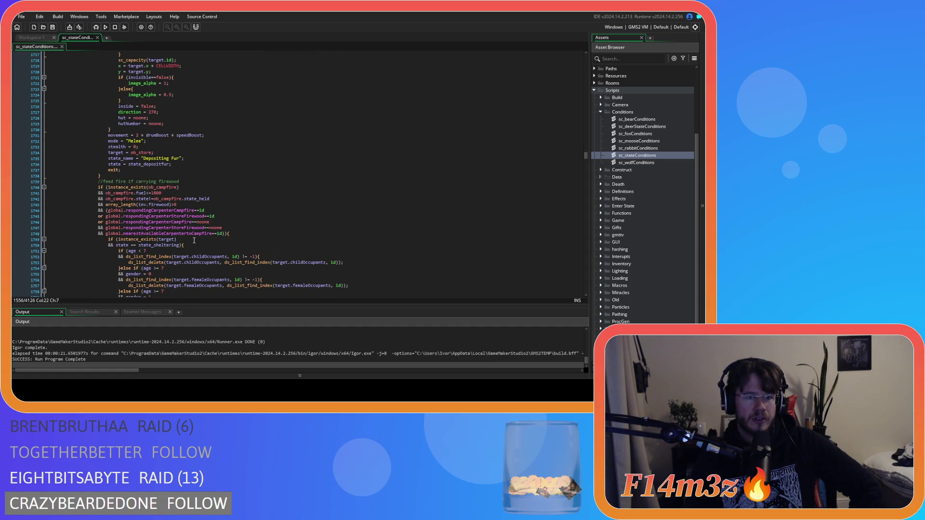
pyautogui.scroll(-6, 194, 240)
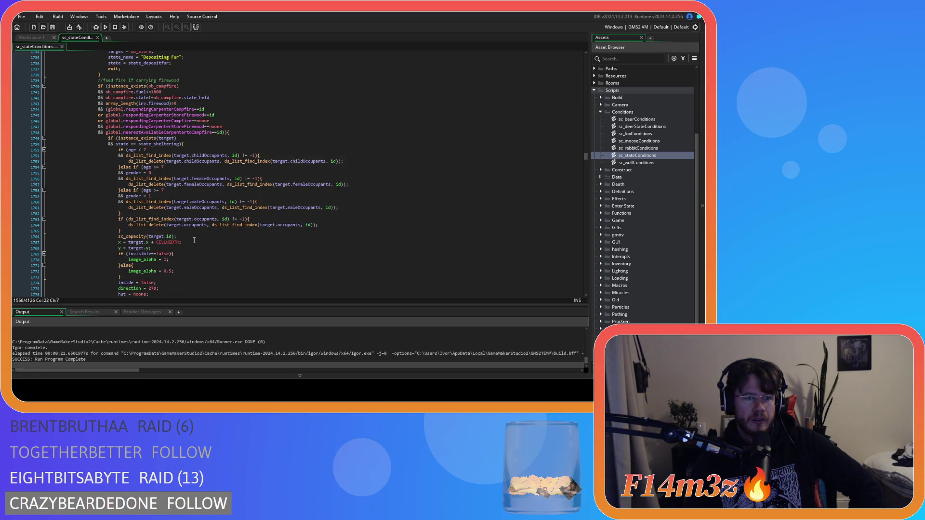
pyautogui.scroll(-8, 194, 240)
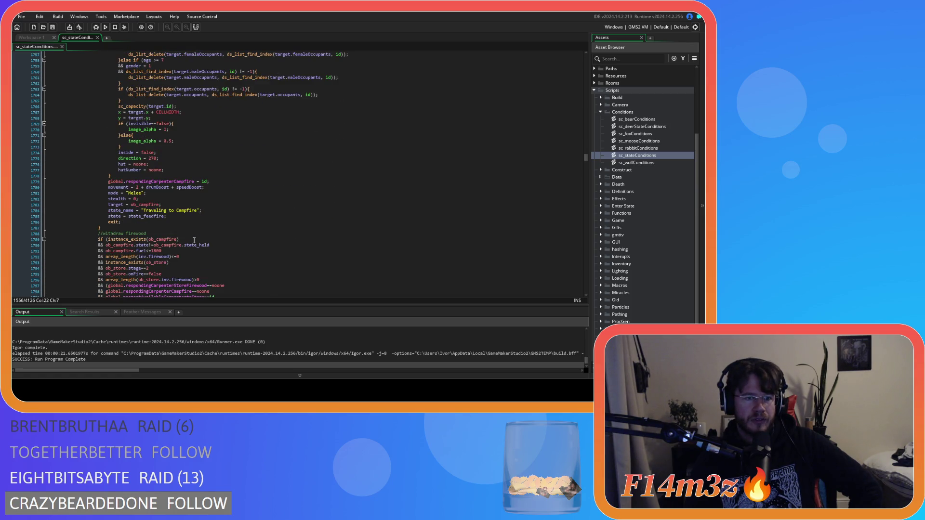
pyautogui.scroll(-20, 194, 240)
pyautogui.scroll(-1, 195, 240)
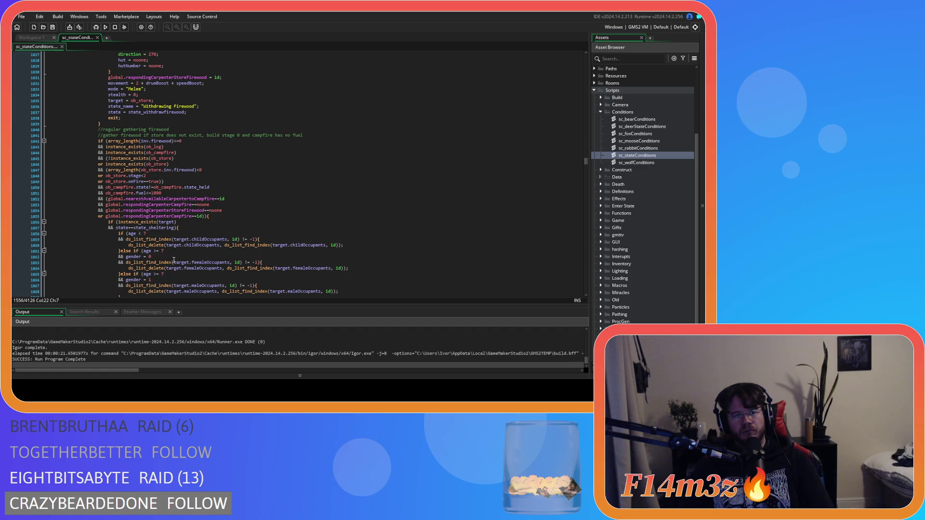
pyautogui.scroll(-14, 174, 245)
pyautogui.moveTo(129, 202)
pyautogui.mouseDown()
pyautogui.moveTo(106, 192)
pyautogui.moveTo(99, 144)
pyautogui.mouseUp()
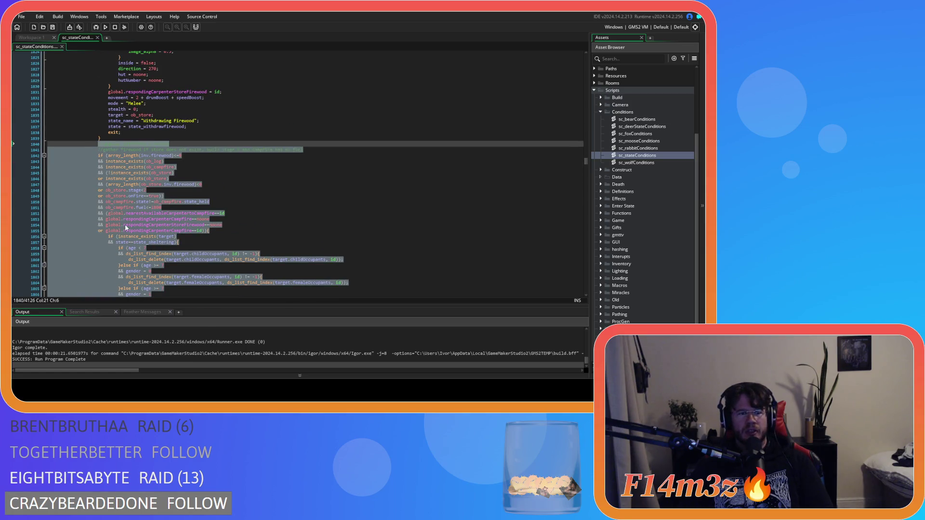
pyautogui.moveTo(126, 228)
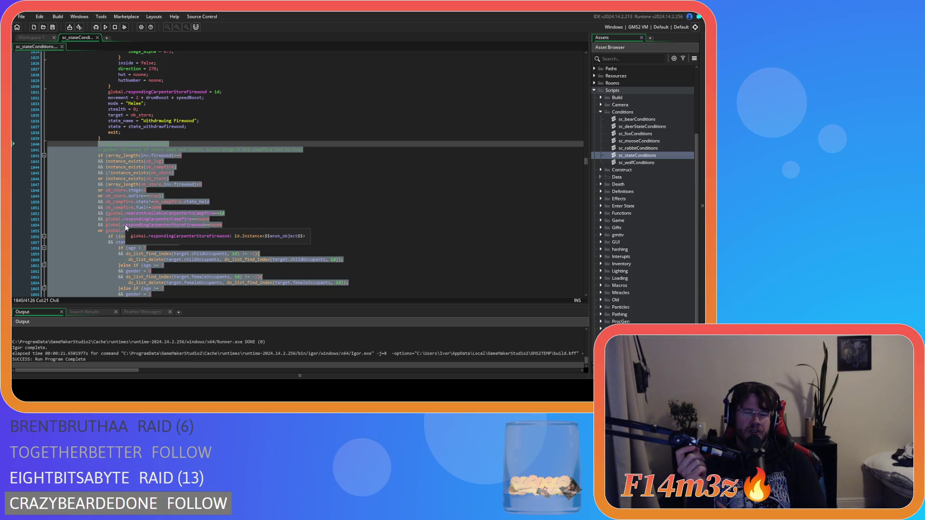
pyautogui.click(270, 199)
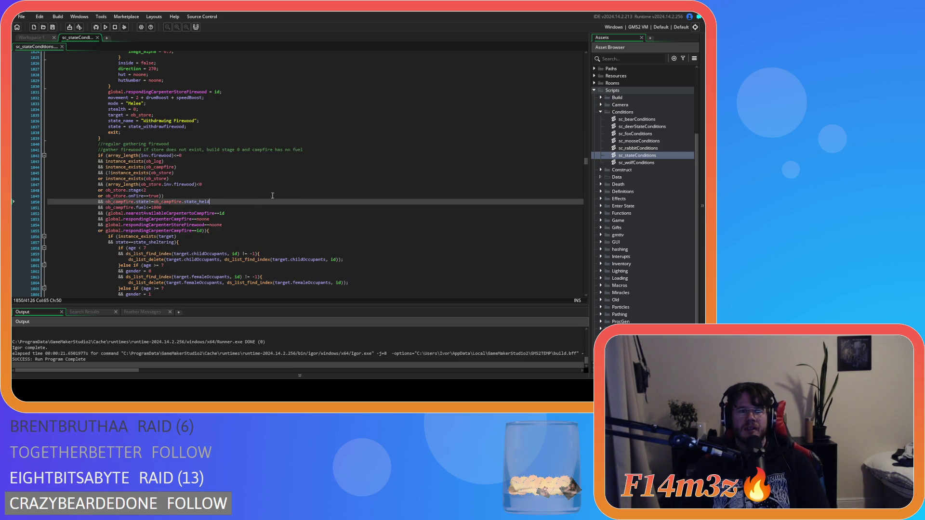
pyautogui.scroll(-10, 297, 186)
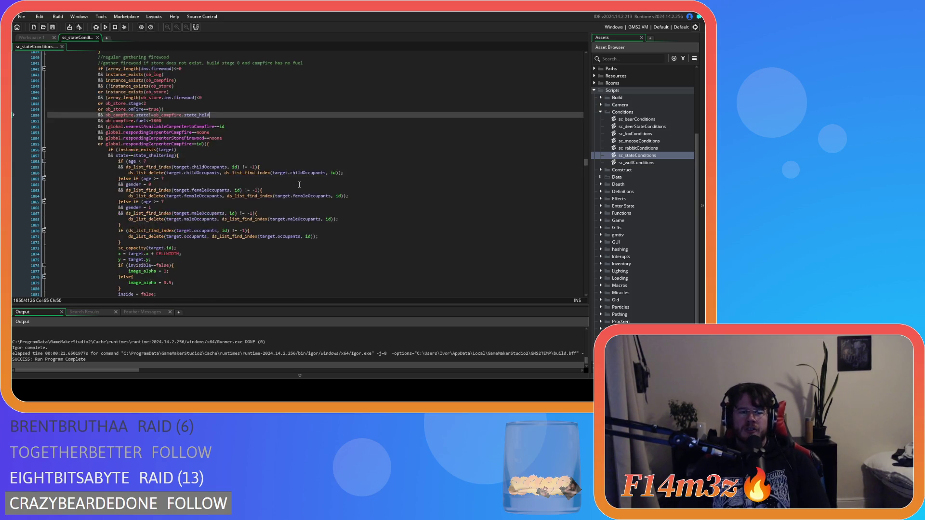
# Scroll up to the //withdraw firewood if-statement in sc_stateConditions.
pyautogui.scroll(14, 316, 224)
pyautogui.scroll(12, 316, 226)
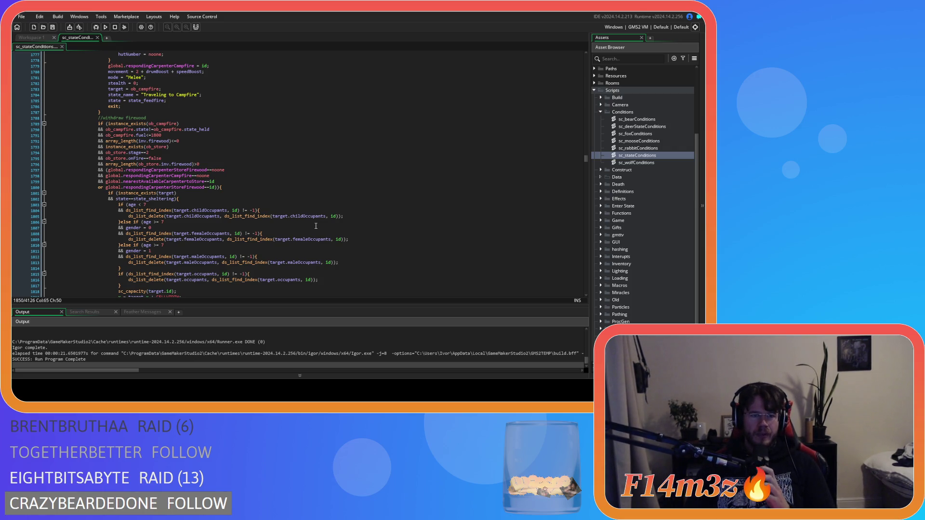
# Add an opening brace '{' after the last withdraw-firewood condition on line 1800.
pyautogui.click(221, 188)
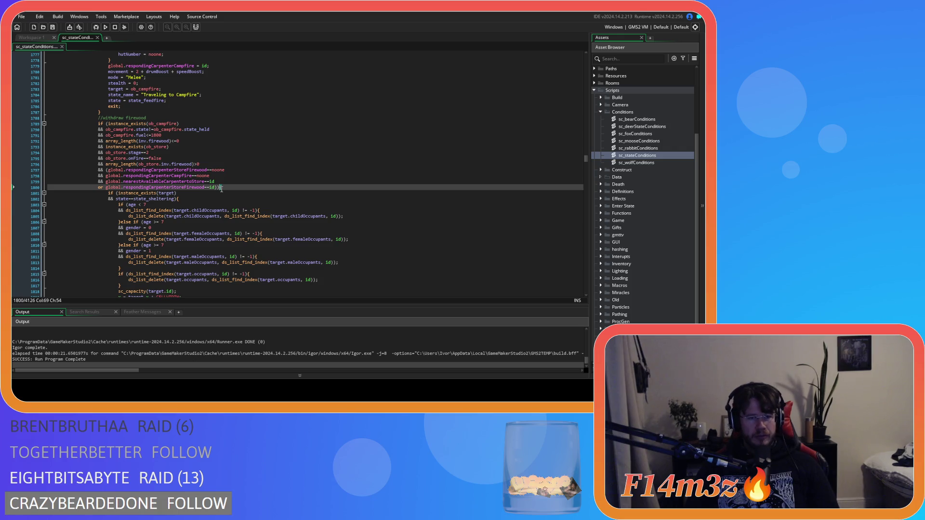
pyautogui.write('{')
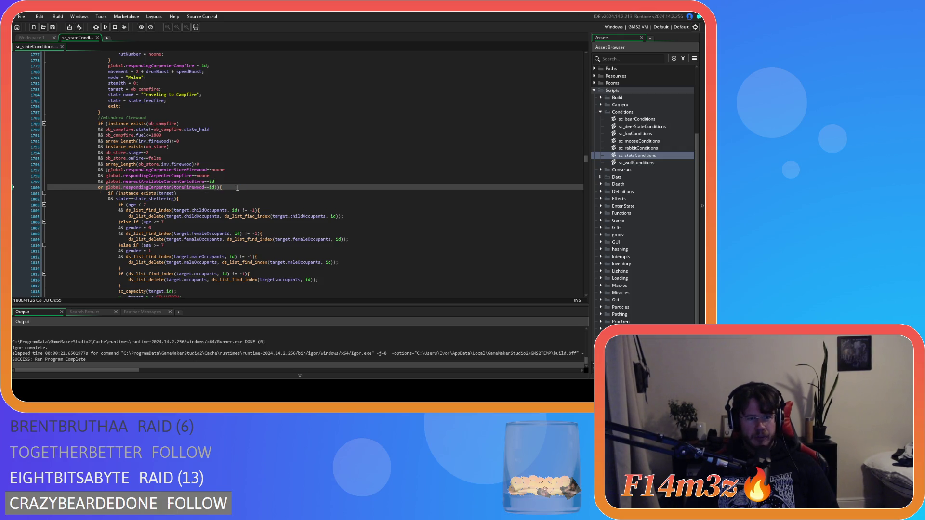
pyautogui.scroll(3, 238, 188)
pyautogui.scroll(-3, 237, 188)
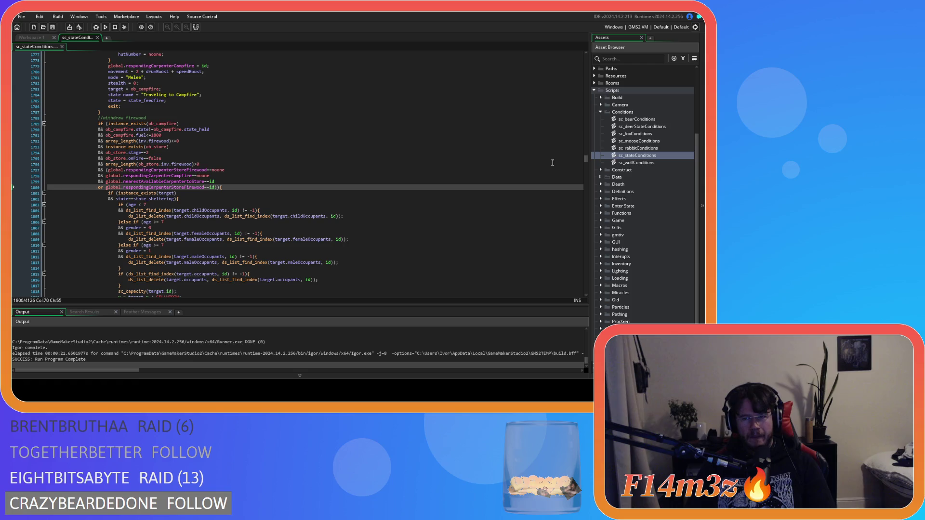
pyautogui.moveTo(585, 162)
pyautogui.mouseDown()
pyautogui.moveTo(595, 145)
pyautogui.moveTo(580, 189)
pyautogui.moveTo(580, 241)
pyautogui.mouseUp()
pyautogui.scroll(-15, 378, 211)
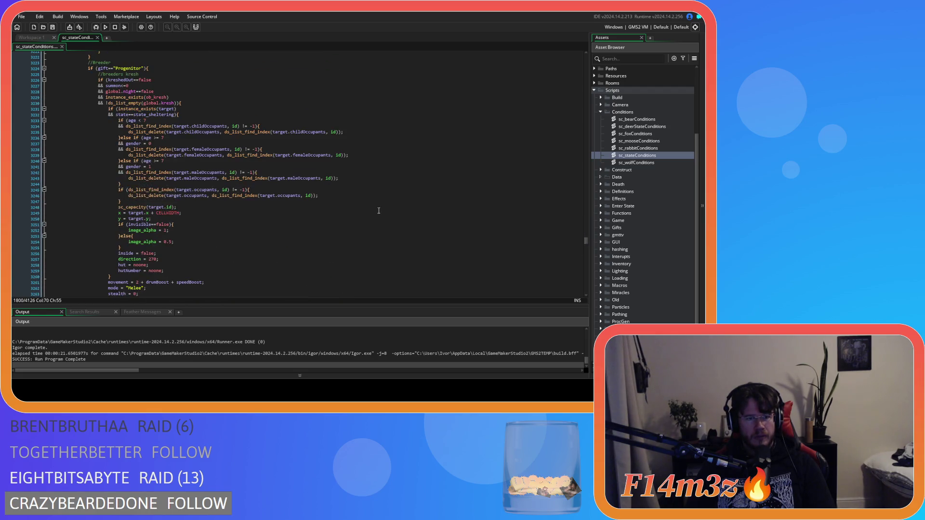
pyautogui.scroll(-16, 379, 211)
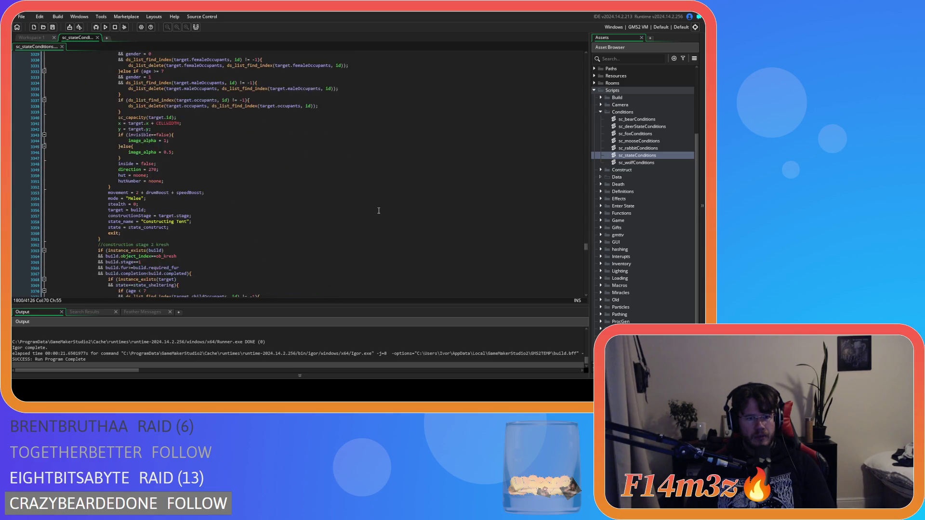
pyautogui.scroll(-16, 378, 210)
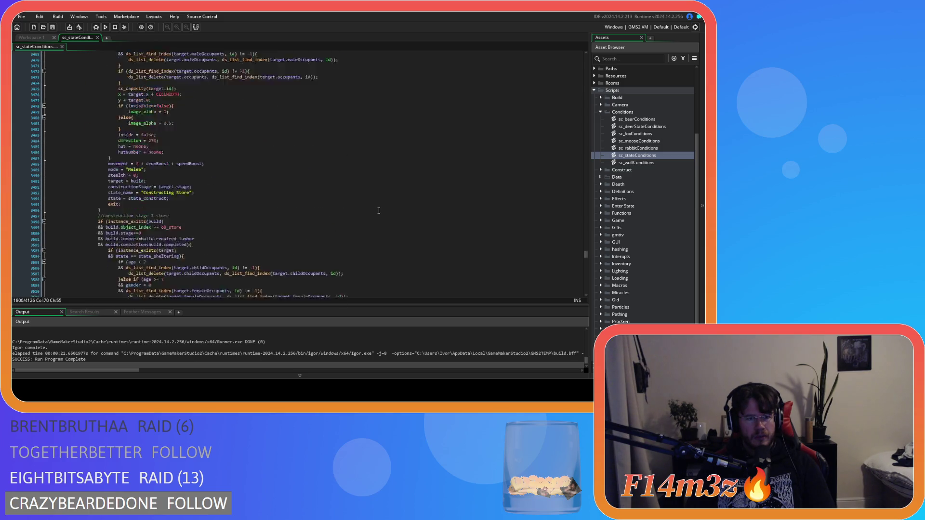
pyautogui.scroll(-2, 378, 210)
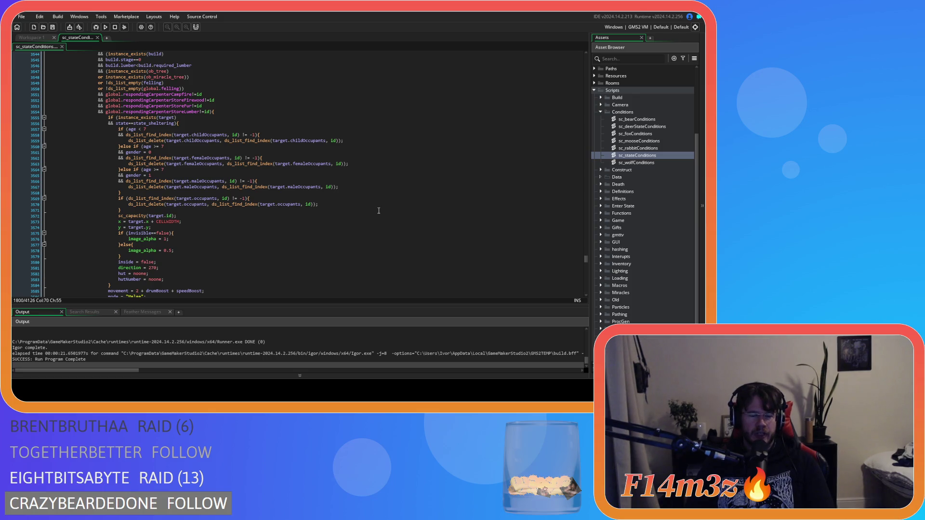
pyautogui.scroll(-2, 378, 211)
pyautogui.scroll(2, 378, 210)
pyautogui.scroll(-4, 378, 211)
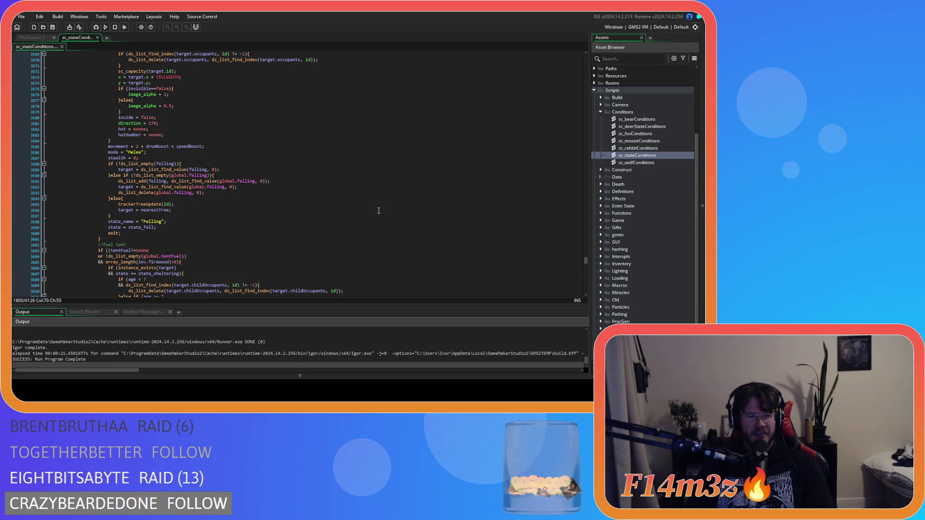
pyautogui.scroll(-11, 379, 211)
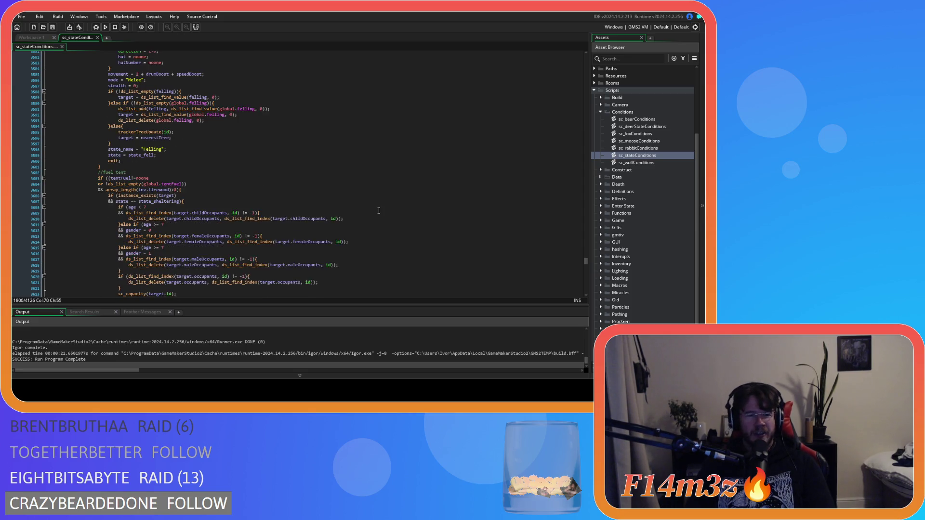
pyautogui.scroll(-15, 379, 210)
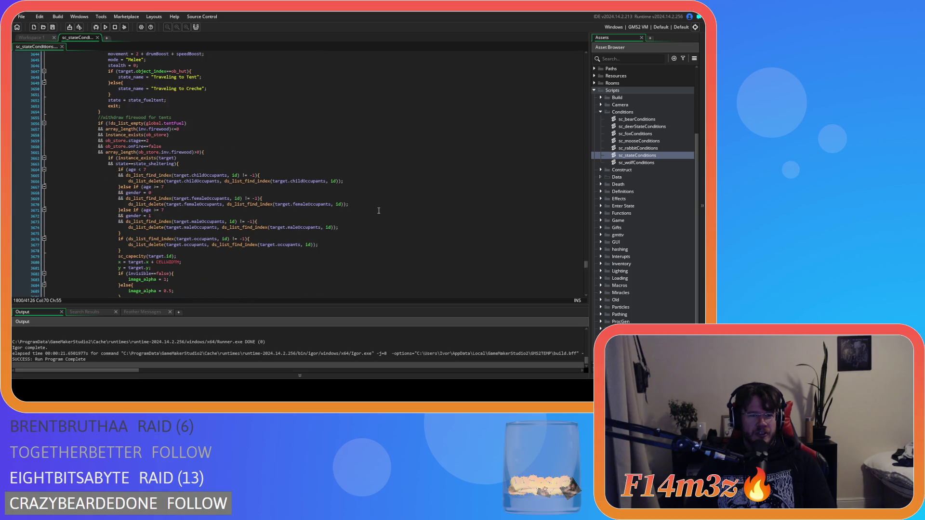
pyautogui.scroll(-10, 378, 211)
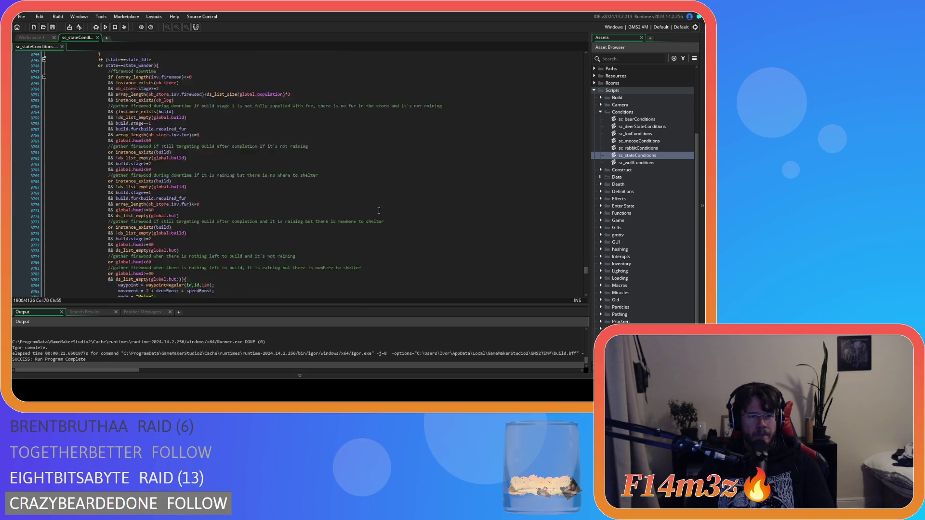
pyautogui.scroll(3, 379, 211)
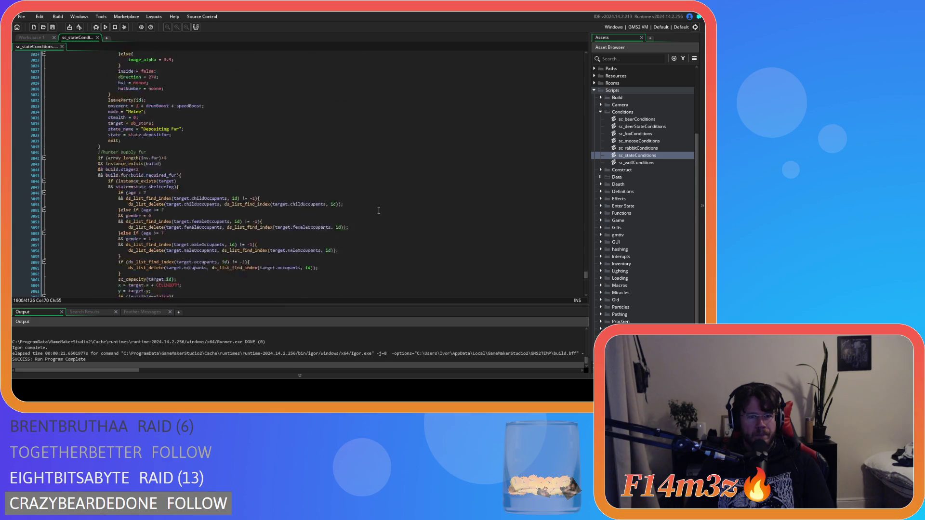
pyautogui.scroll(3, 448, 252)
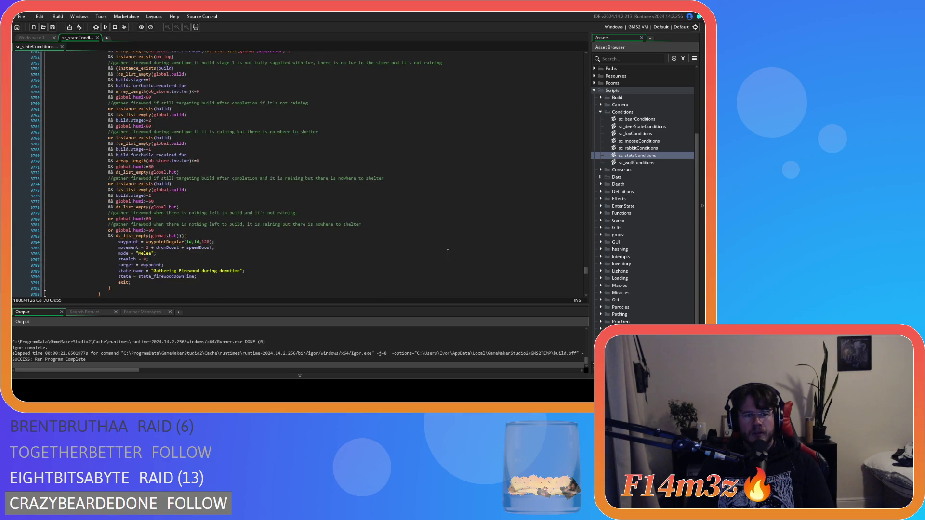
pyautogui.scroll(6, 448, 252)
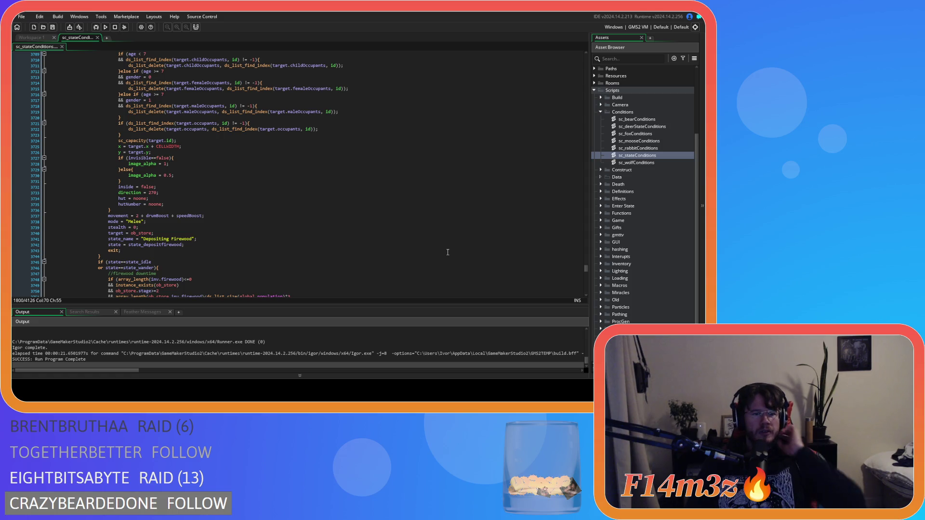
pyautogui.scroll(3, 447, 252)
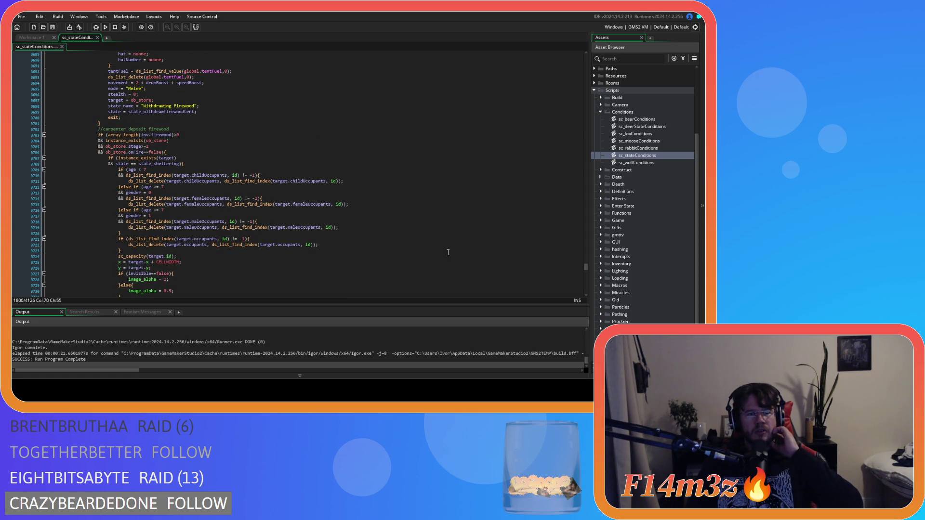
pyautogui.scroll(5, 447, 252)
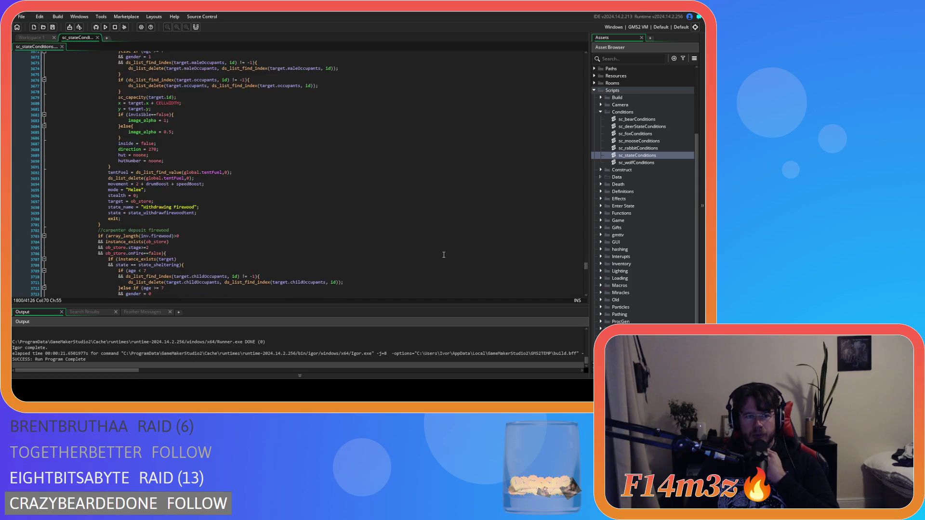
pyautogui.scroll(-1, 441, 256)
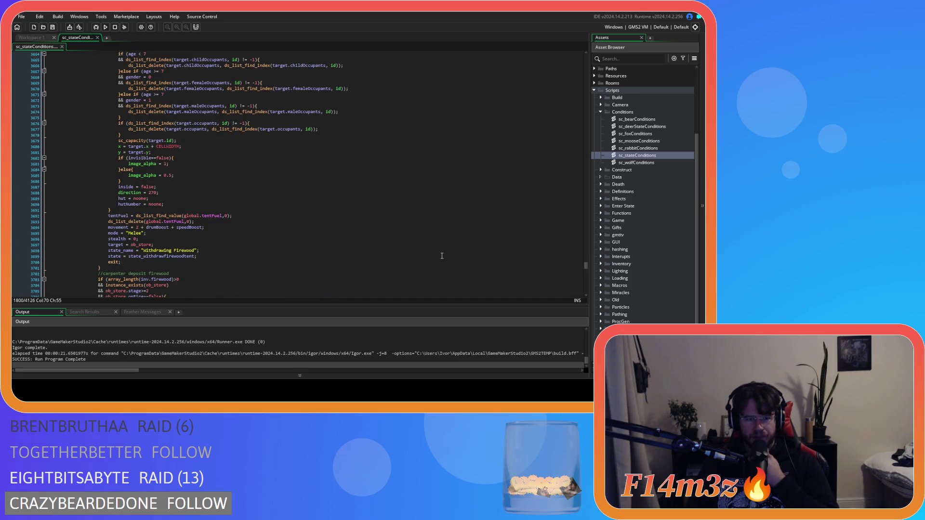
pyautogui.scroll(4, 441, 256)
pyautogui.scroll(2, 442, 255)
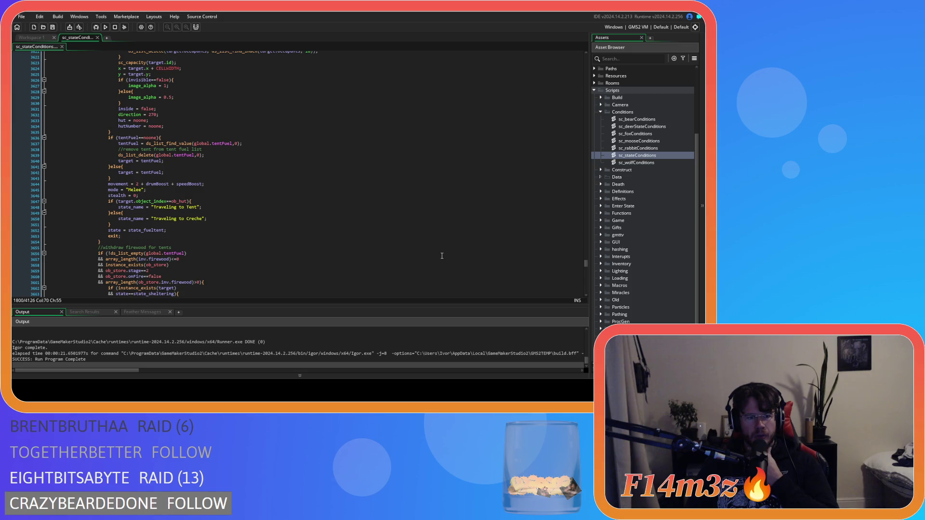
pyautogui.scroll(2, 442, 256)
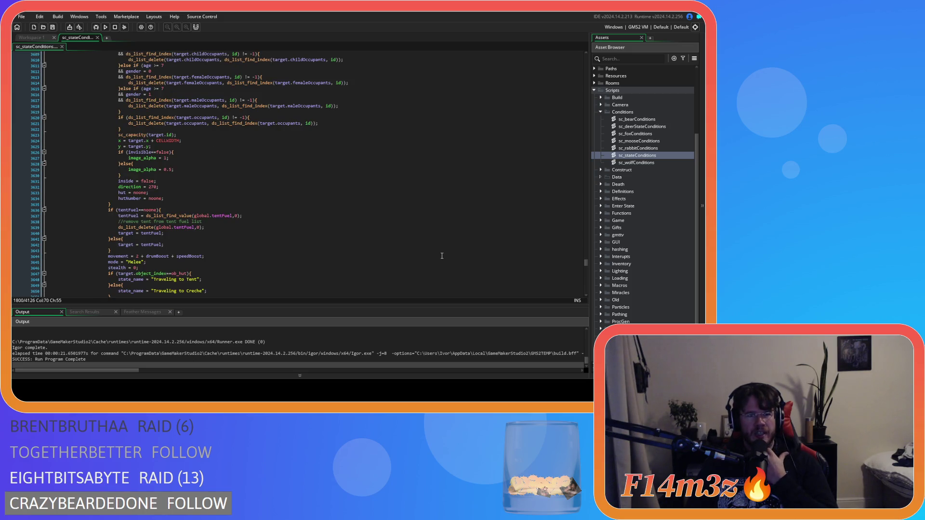
pyautogui.scroll(2, 441, 256)
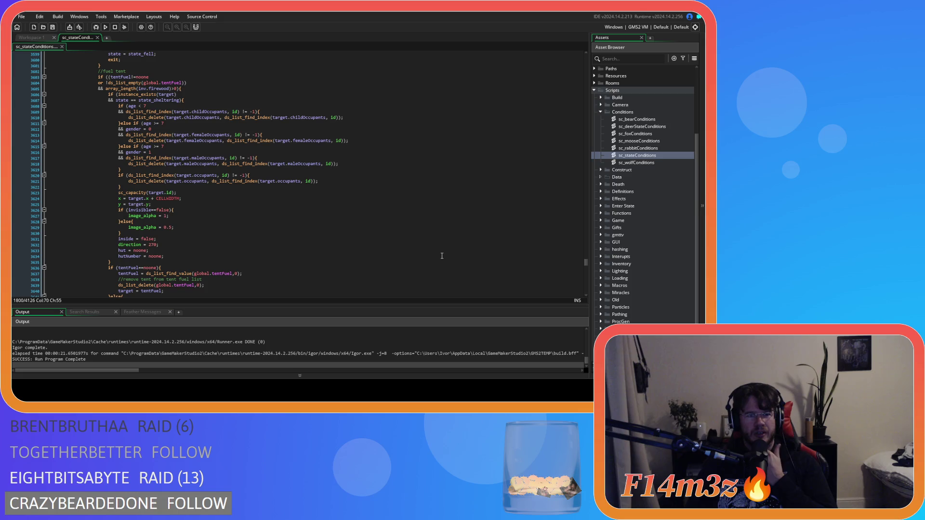
pyautogui.scroll(5, 442, 256)
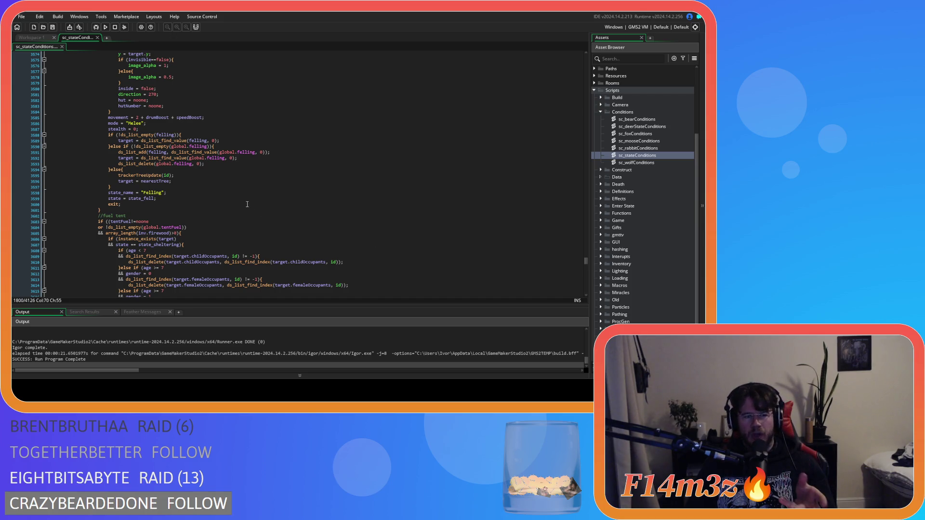
pyautogui.scroll(14, 247, 205)
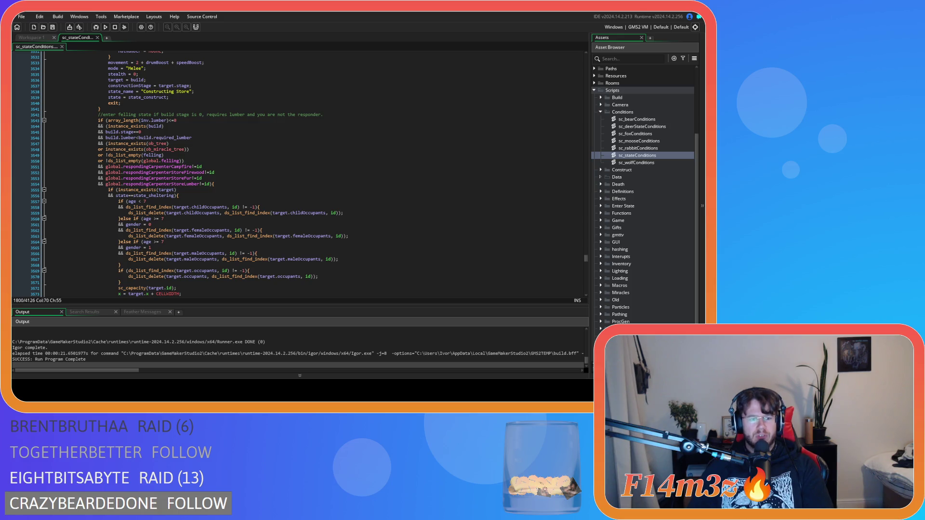
# Put the caret on the lumber check line of the felling-state block near line 3543.
pyautogui.click(226, 201)
# Move through the felling block's lumber, miracle tree and sheltering-state condition lines.
pyautogui.click(229, 126)
pyautogui.click(227, 149)
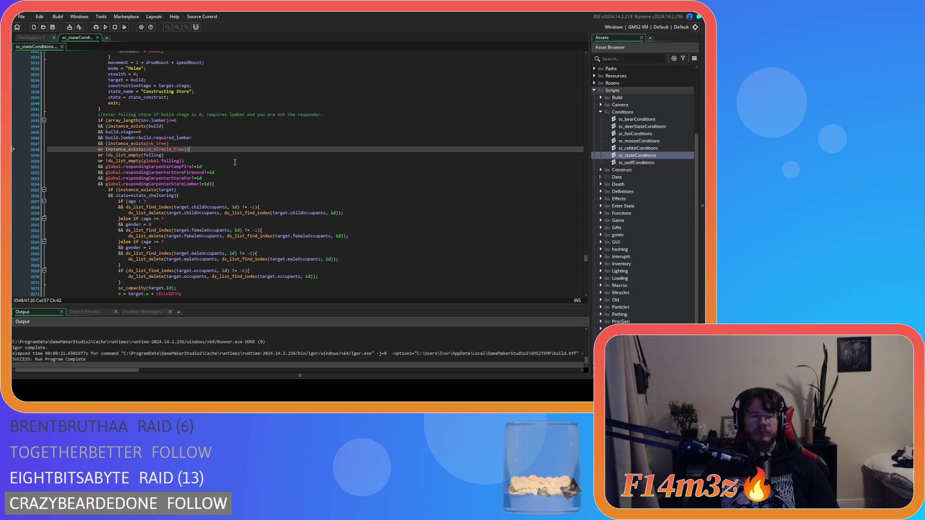
pyautogui.moveTo(150, 190)
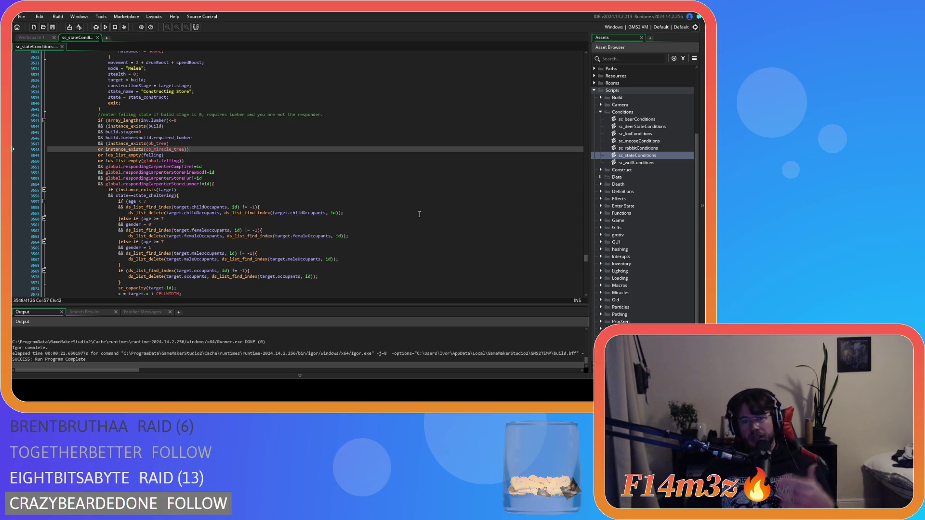
pyautogui.press('Down')
pyautogui.press('Down')
pyautogui.press('Down')
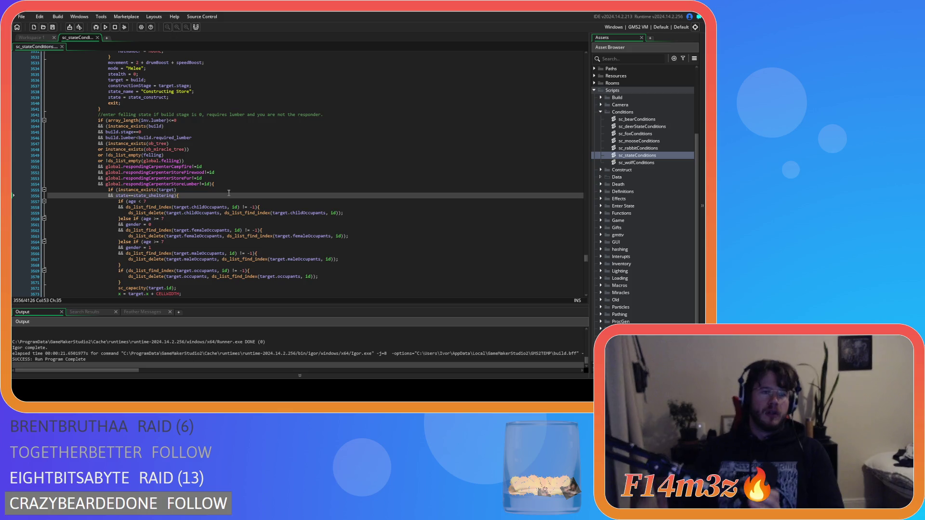
pyautogui.scroll(15, 192, 159)
pyautogui.scroll(-7, 198, 164)
pyautogui.scroll(9, 210, 180)
pyautogui.scroll(-19, 214, 185)
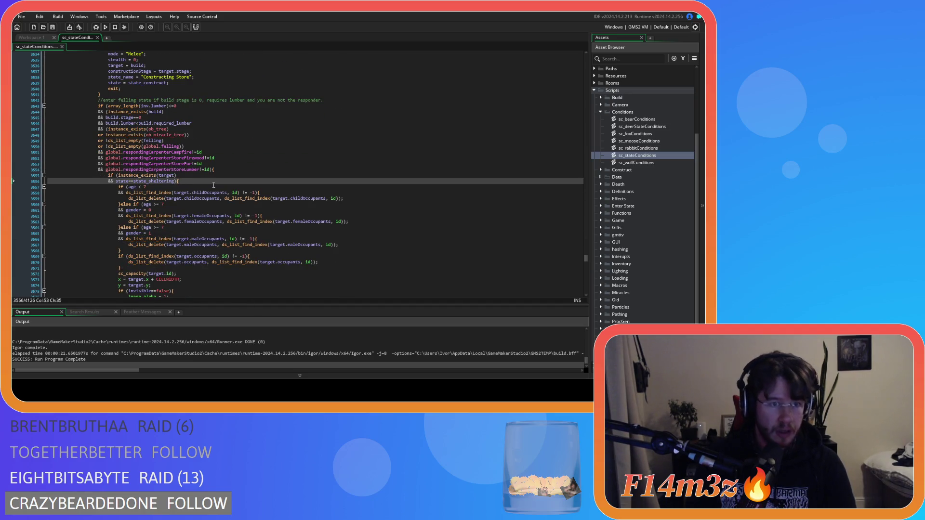
pyautogui.scroll(-20, 213, 185)
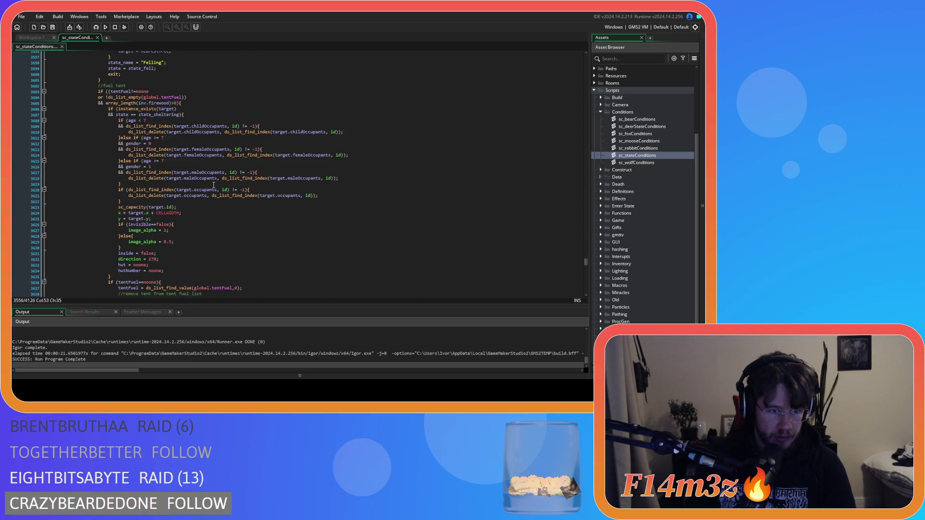
pyautogui.scroll(-5, 214, 186)
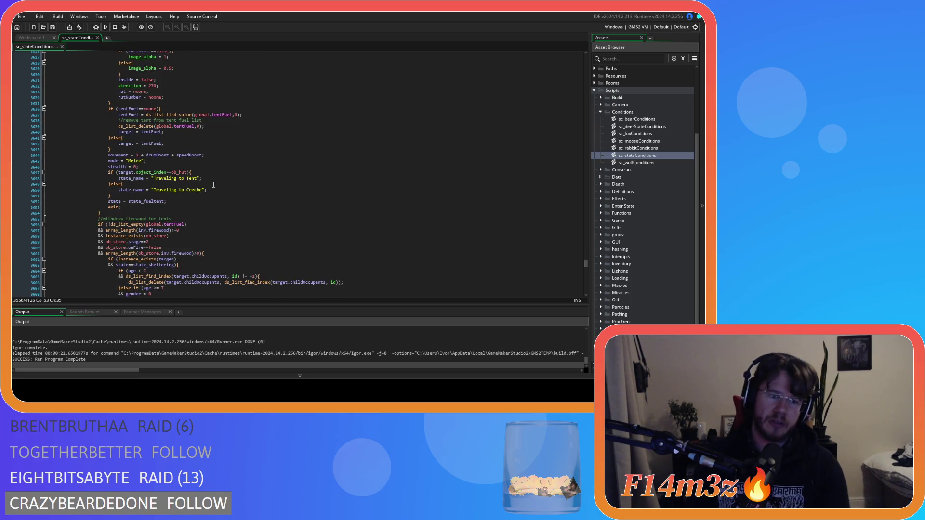
pyautogui.scroll(-5, 214, 185)
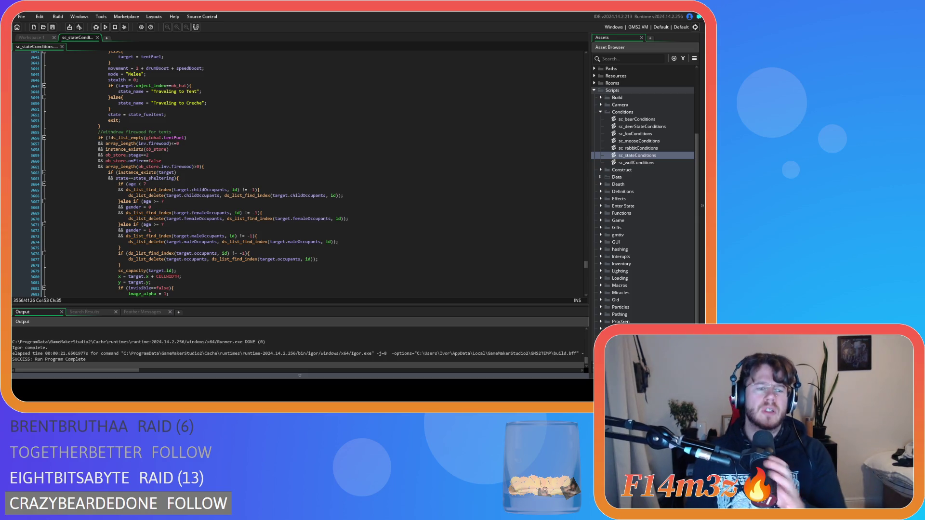
# With the deposit meat block near line 2250 in view, open Find and Replace.
pyautogui.moveTo(586, 264); pyautogui.dragTo(575, 186)
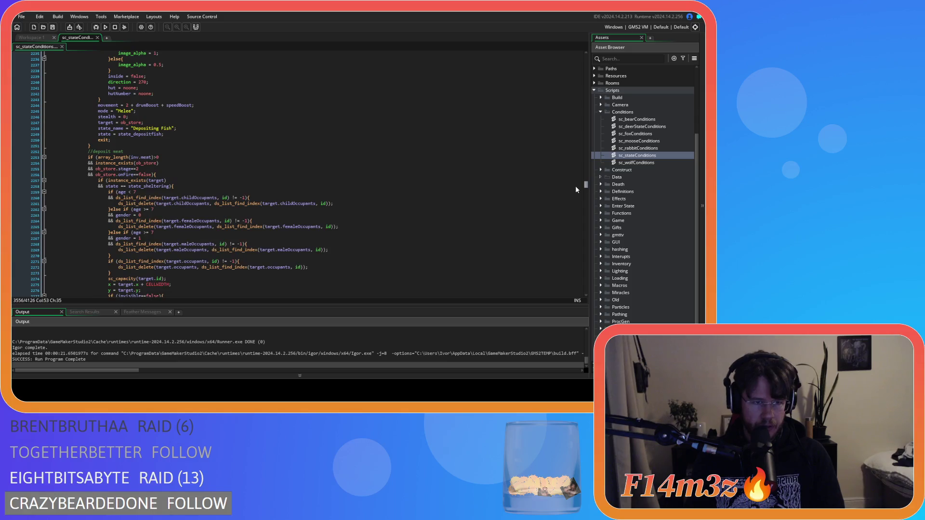
pyautogui.click(480, 163)
pyautogui.hotkey('ctrl', 'f')
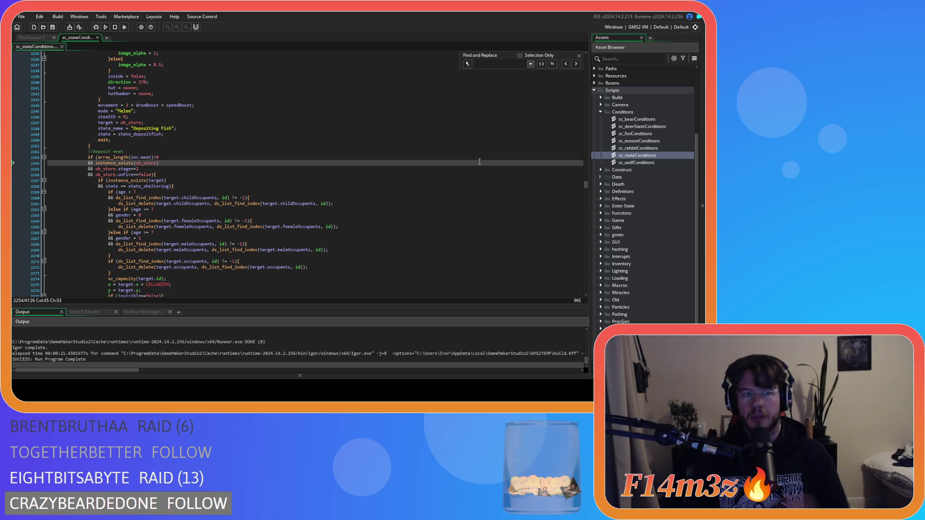
# Search for 'state_sl' and browse the matching sleep block.
pyautogui.write('s')
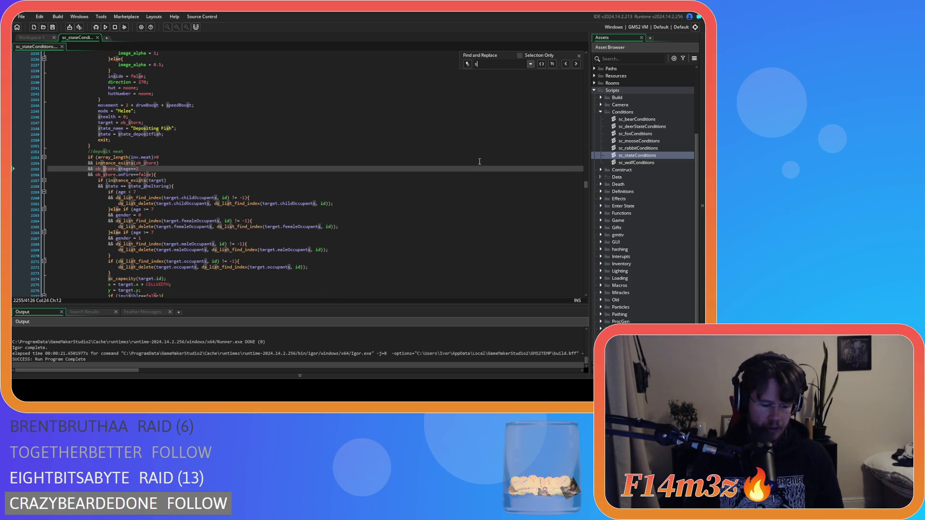
pyautogui.write('tate_sleep')
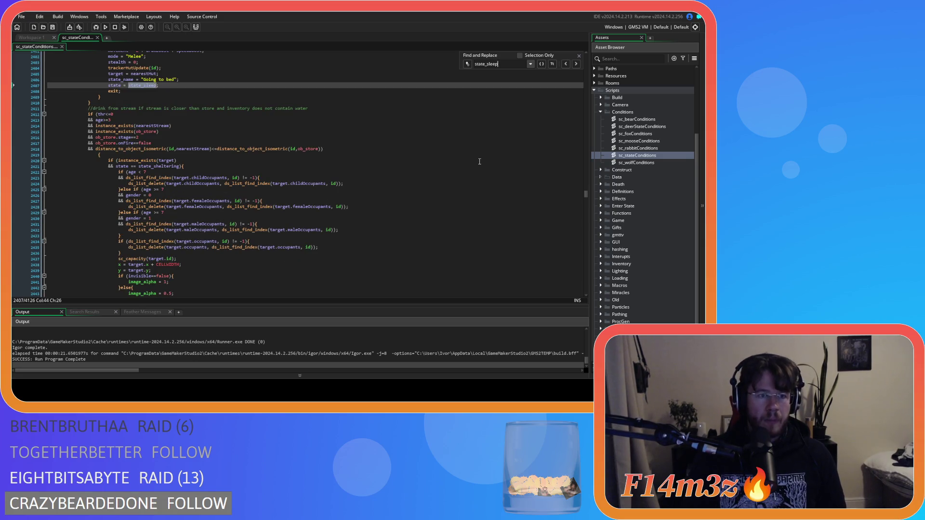
pyautogui.scroll(20, 297, 154)
pyautogui.scroll(-20, 296, 154)
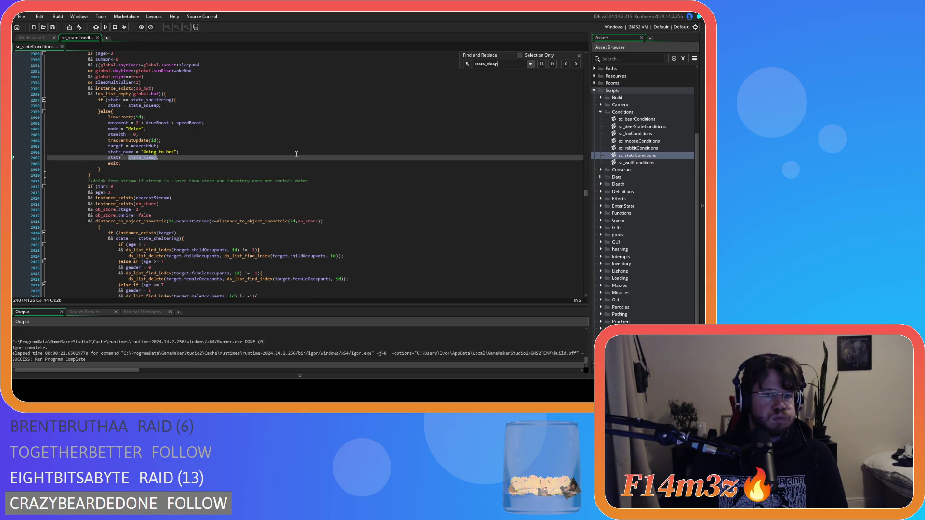
pyautogui.scroll(15, 297, 154)
pyautogui.scroll(20, 296, 154)
pyautogui.scroll(19, 296, 154)
pyautogui.scroll(2, 296, 154)
pyautogui.scroll(-2, 296, 154)
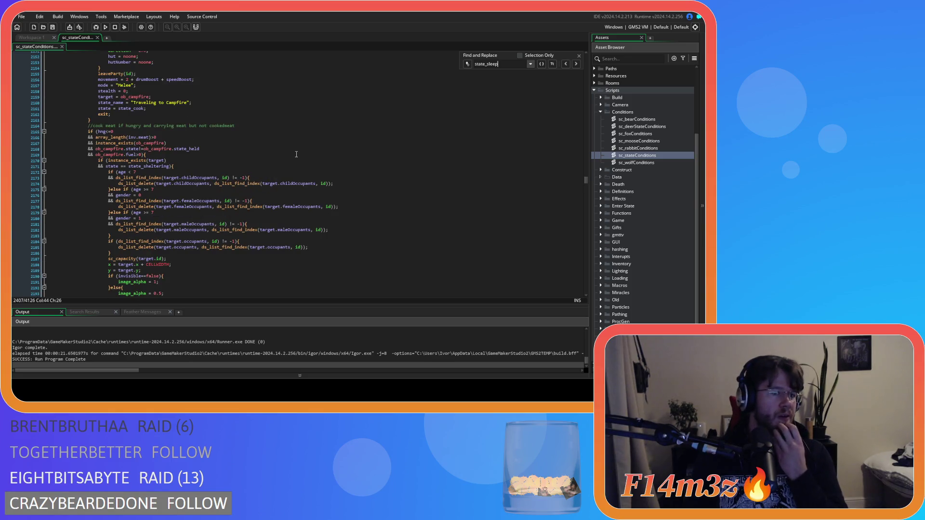
pyautogui.scroll(10, 296, 154)
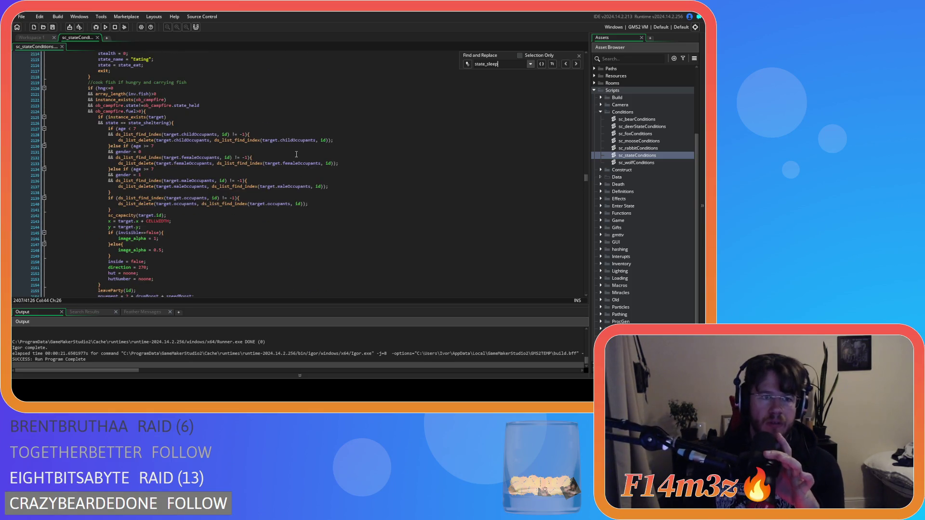
pyautogui.scroll(3, 295, 154)
pyautogui.scroll(-20, 293, 154)
pyautogui.scroll(-17, 292, 154)
pyautogui.scroll(-4, 293, 153)
pyautogui.scroll(-12, 292, 153)
pyautogui.scroll(-9, 293, 153)
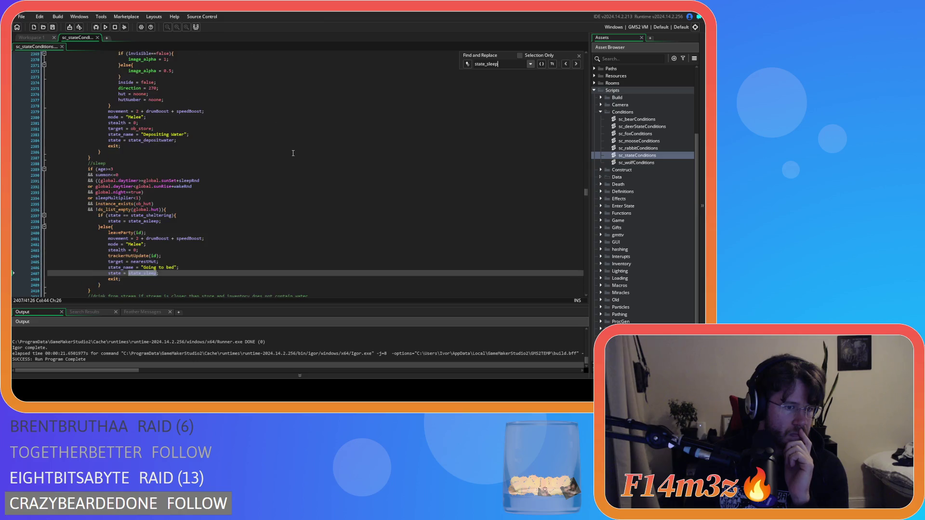
# Review the deposit and cooking blocks, placing the caret after speedBoost on line 2156.
pyautogui.scroll(20, 293, 153)
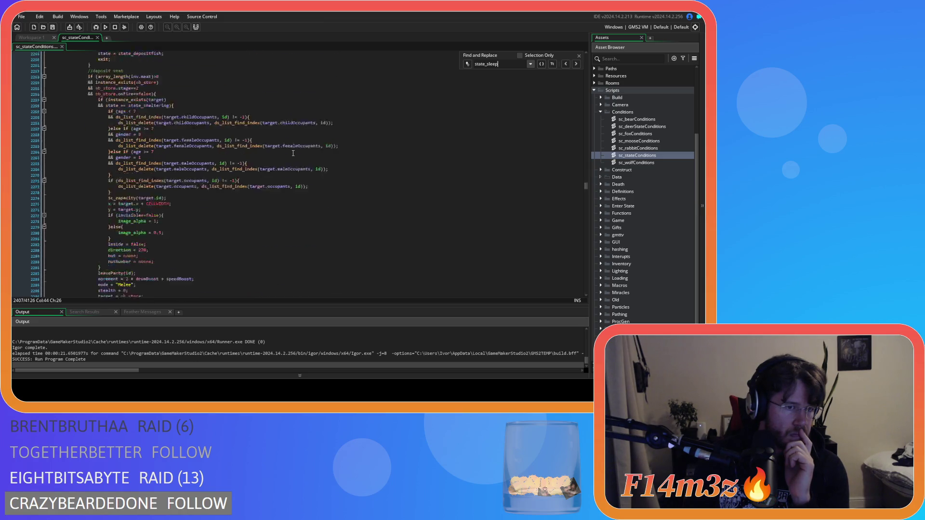
pyautogui.scroll(20, 293, 154)
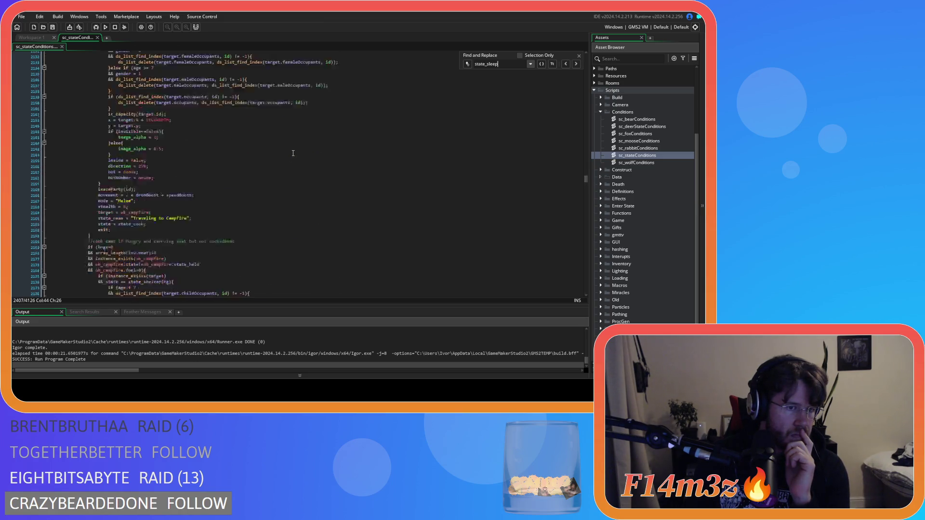
pyautogui.scroll(20, 293, 153)
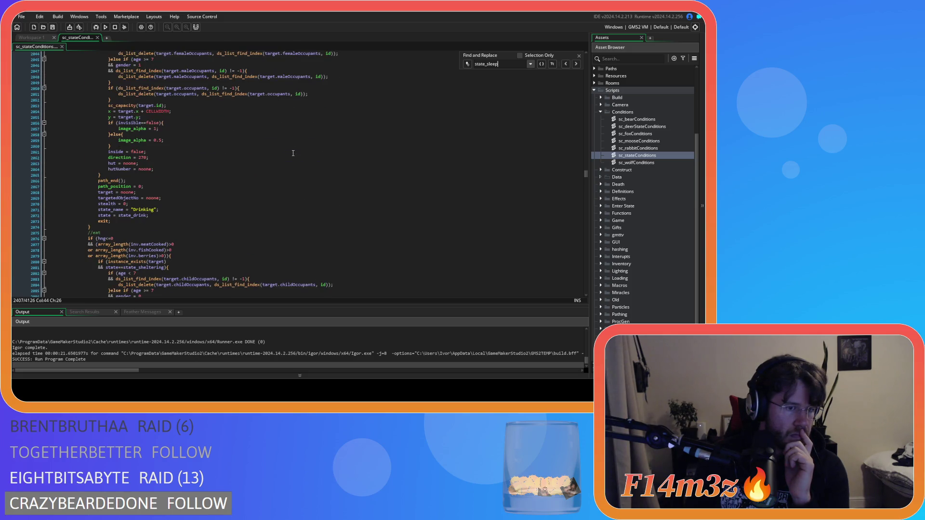
pyautogui.scroll(2, 293, 154)
pyautogui.scroll(-18, 293, 153)
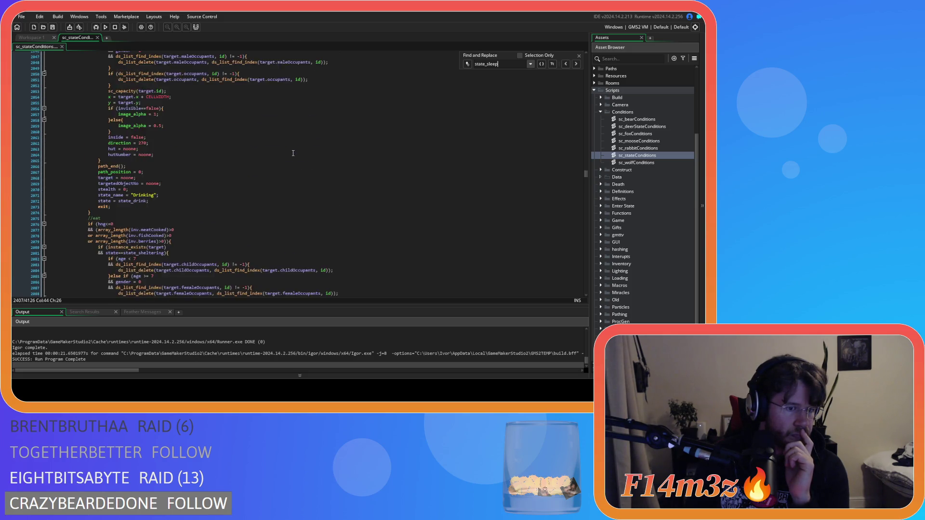
pyautogui.scroll(-20, 293, 154)
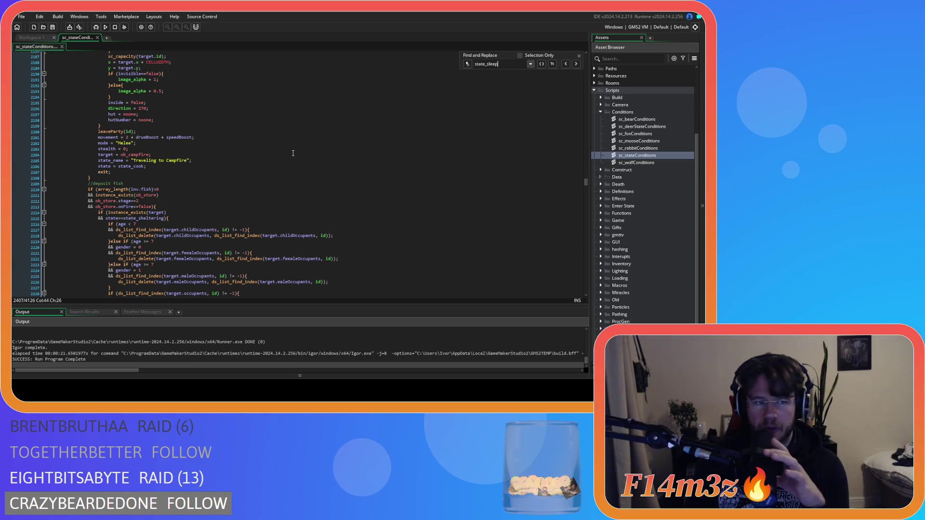
pyautogui.scroll(12, 293, 153)
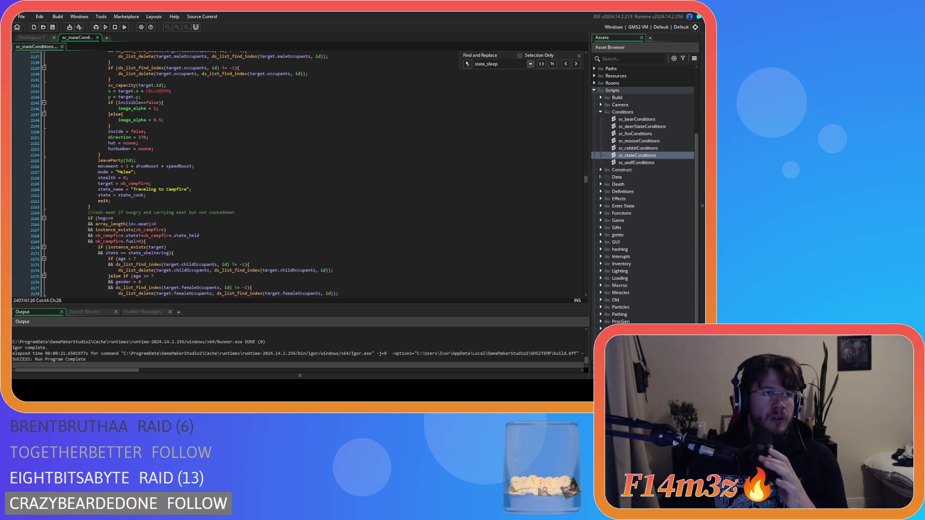
pyautogui.click(198, 166)
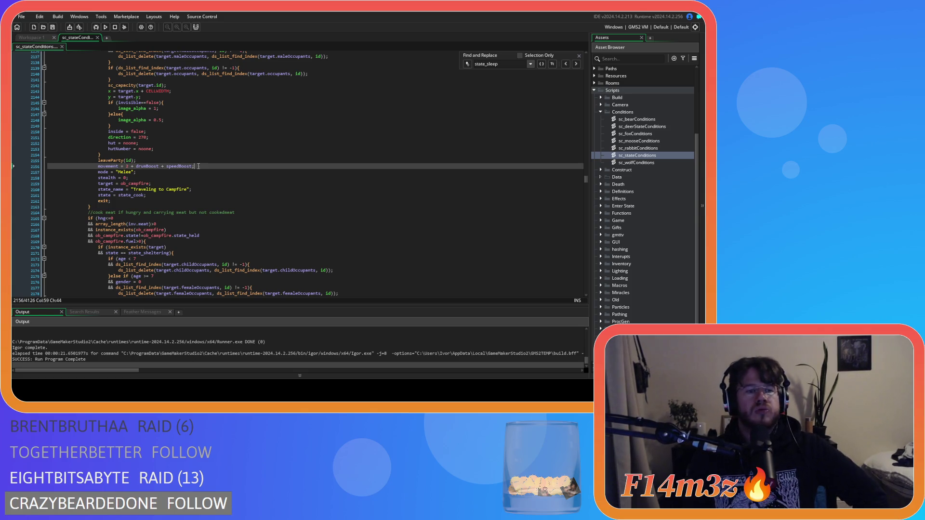
# Place the caret on line 2306 in the Forager block, then scroll back up.
pyautogui.scroll(-20, 205, 183)
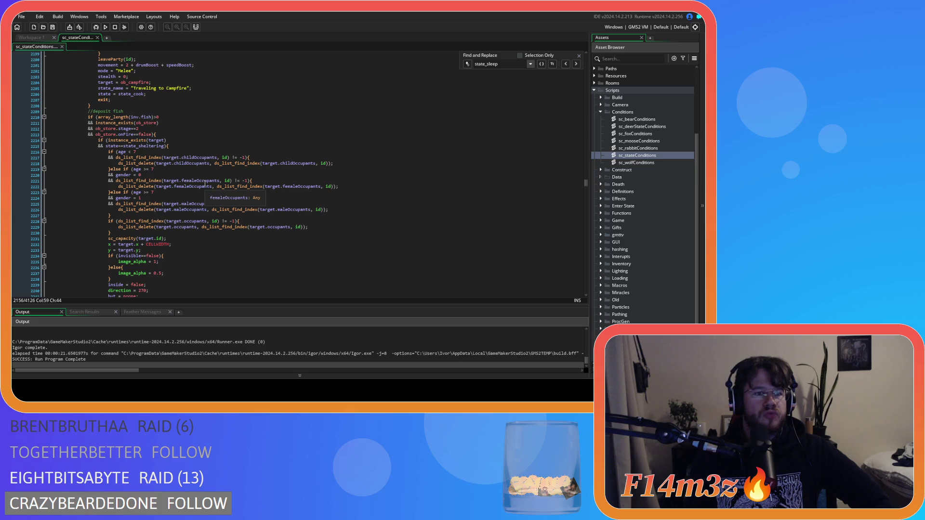
pyautogui.scroll(-20, 205, 184)
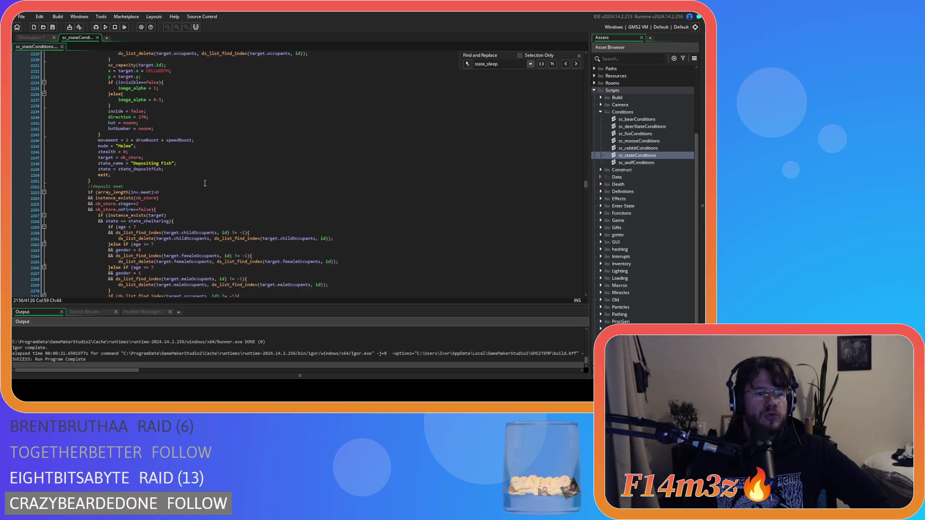
pyautogui.scroll(-3, 201, 173)
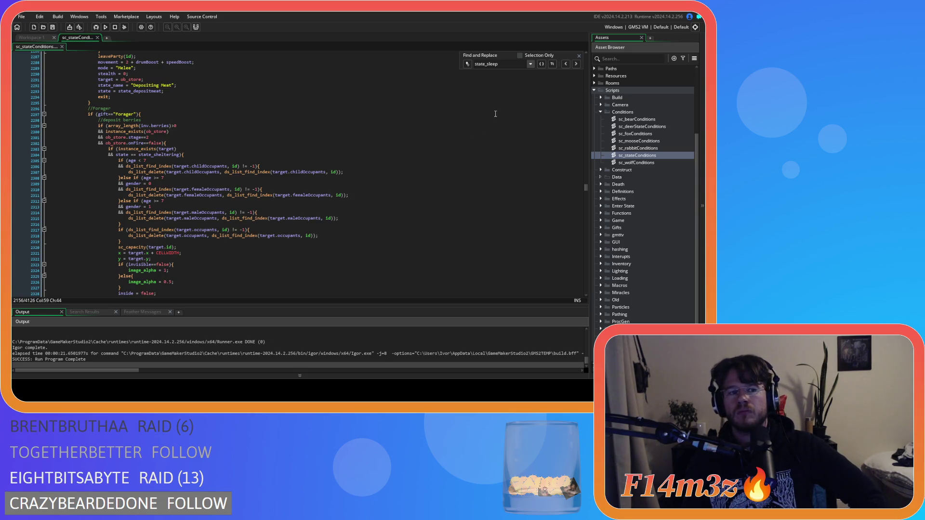
pyautogui.click(416, 165)
pyautogui.scroll(20, 417, 165)
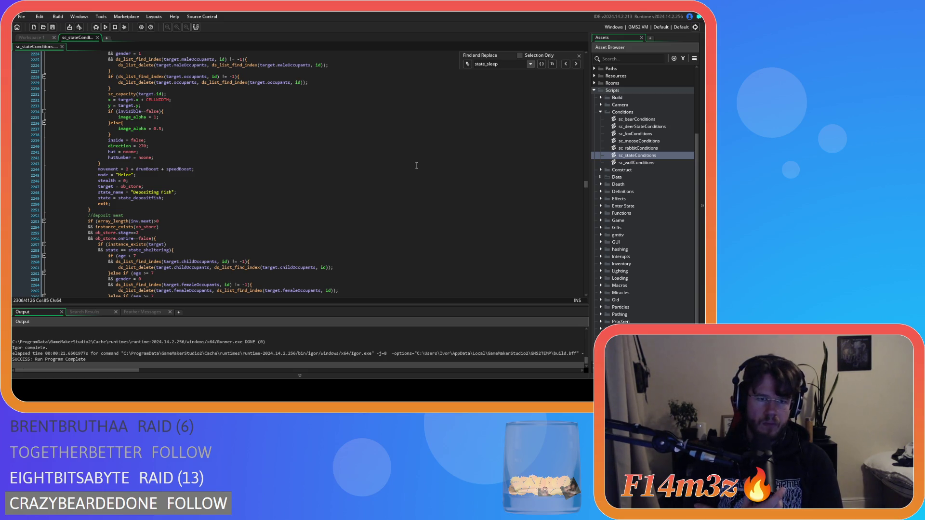
pyautogui.scroll(10, 417, 165)
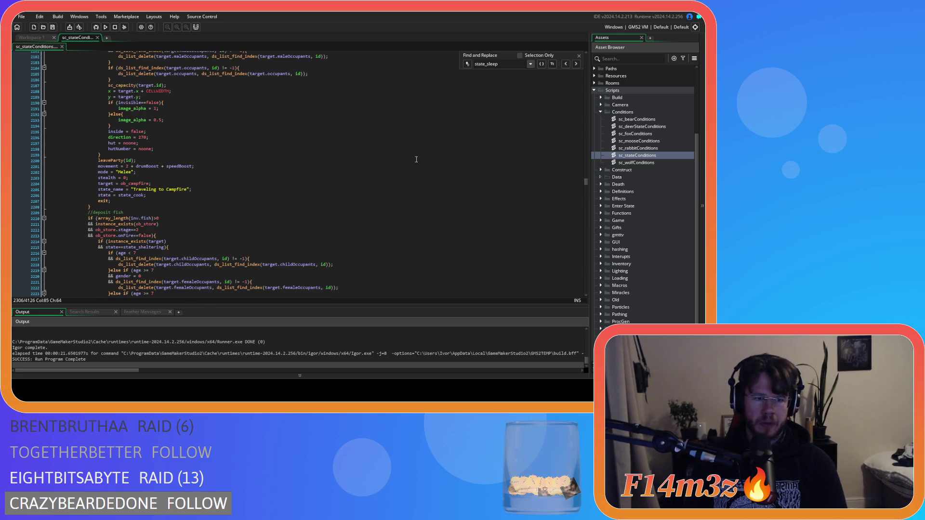
pyautogui.scroll(8, 415, 160)
pyautogui.scroll(8, 416, 159)
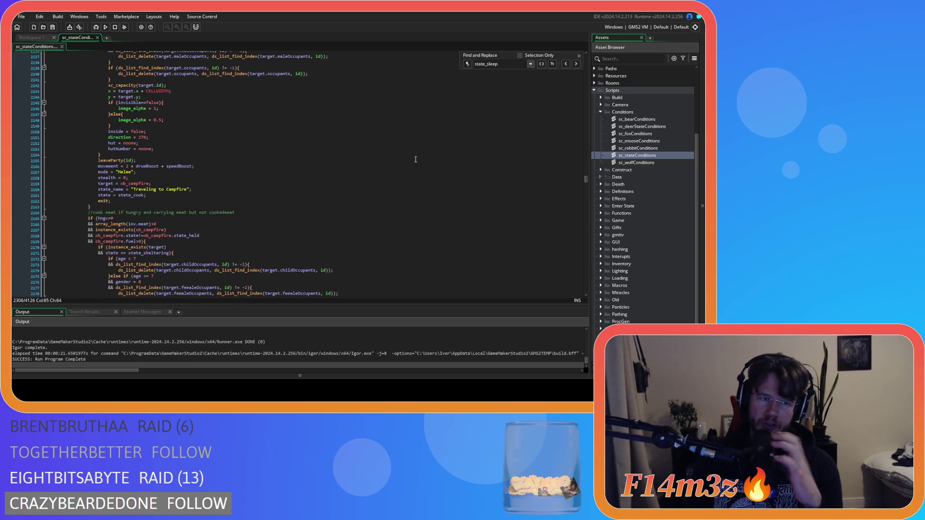
pyautogui.scroll(13, 415, 160)
pyautogui.scroll(9, 415, 159)
pyautogui.scroll(9, 416, 159)
# Remove the 43-line condition block so it can be moved elsewhere.
pyautogui.scroll(-20, 415, 159)
pyautogui.scroll(20, 416, 159)
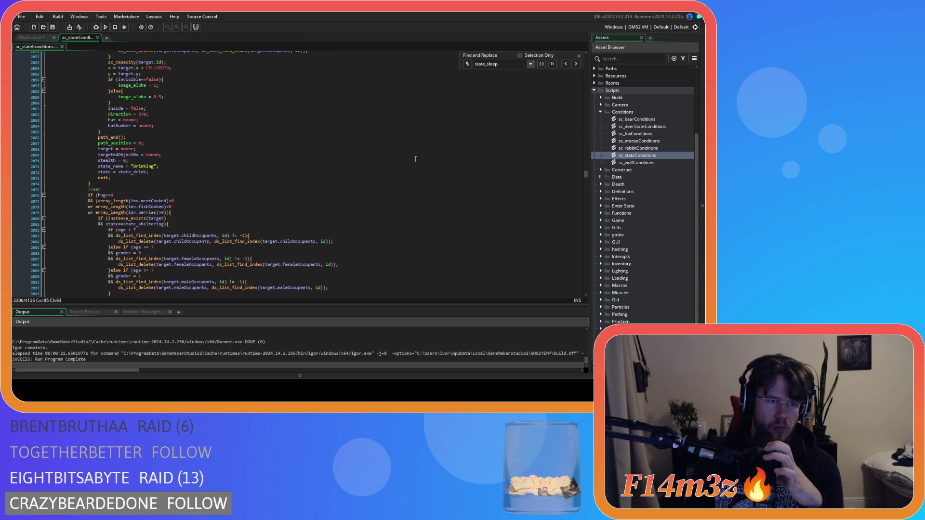
pyautogui.scroll(6, 415, 159)
pyautogui.scroll(6, 416, 159)
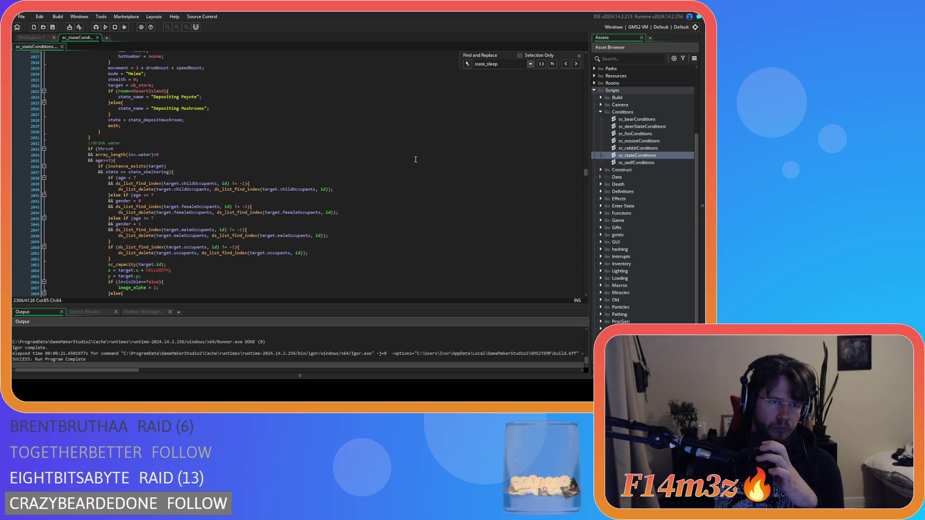
pyautogui.scroll(-20, 415, 159)
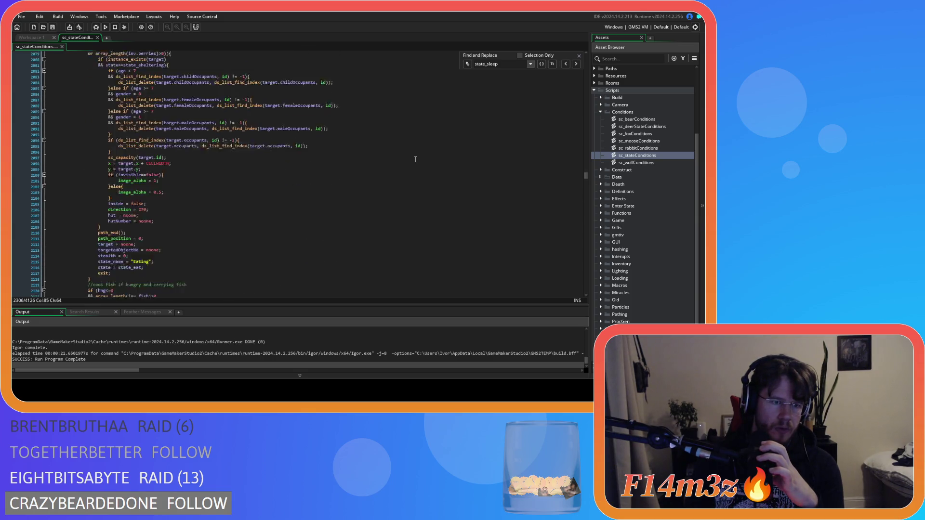
pyautogui.scroll(-20, 416, 159)
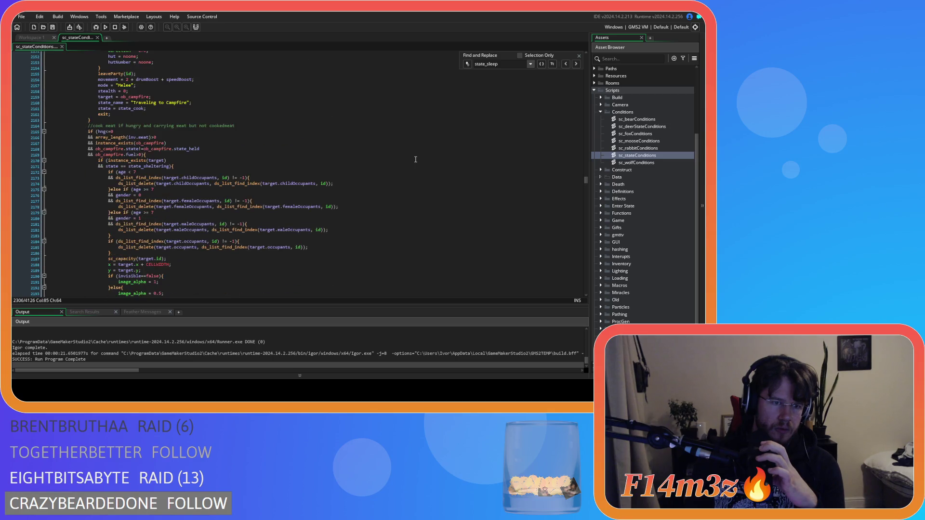
pyautogui.scroll(-9, 415, 160)
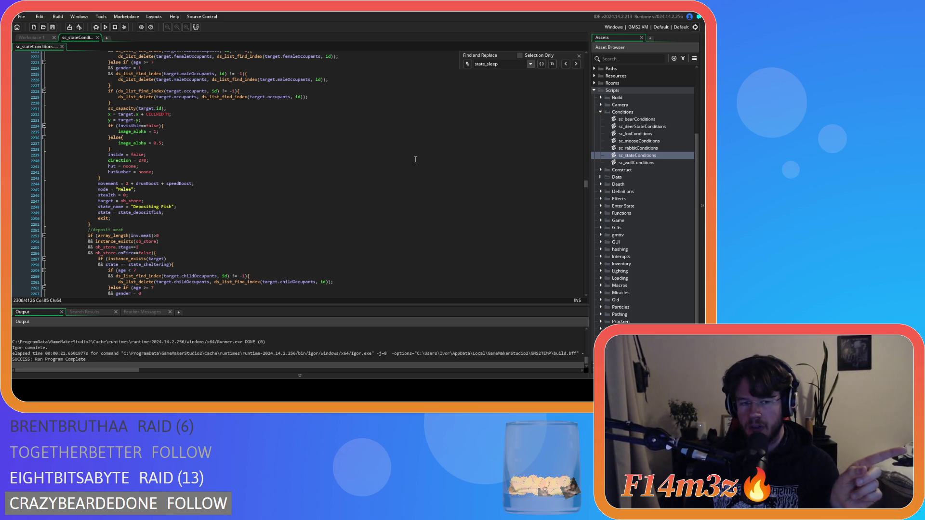
pyautogui.scroll(10, 416, 159)
pyautogui.scroll(20, 417, 159)
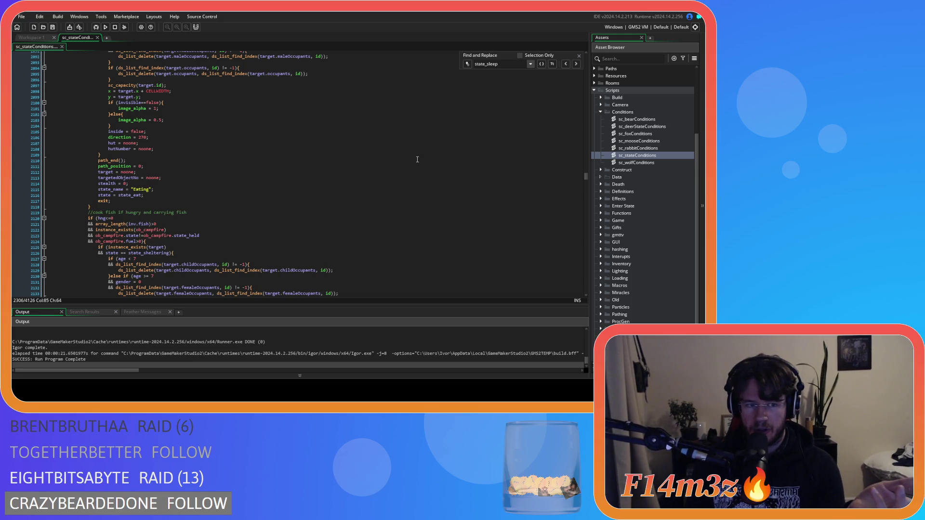
pyautogui.scroll(6, 417, 160)
pyautogui.scroll(20, 417, 159)
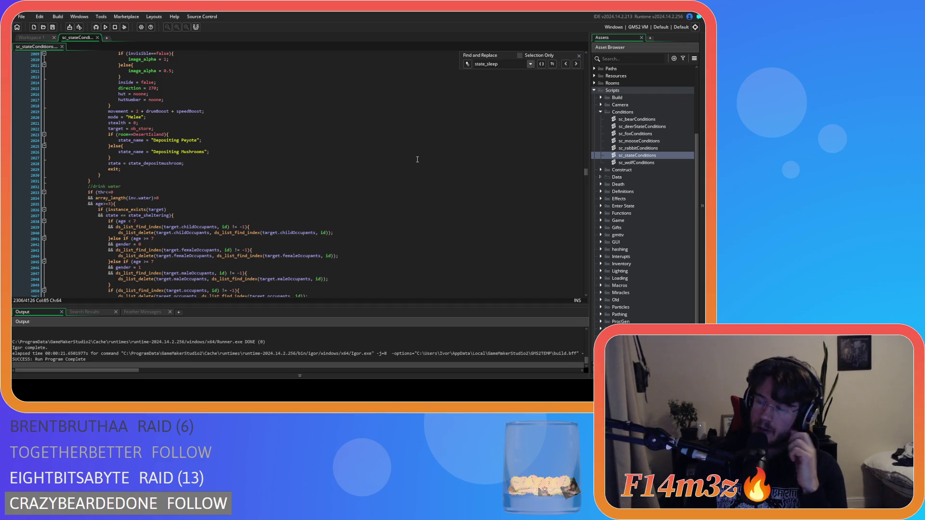
pyautogui.scroll(-10, 418, 160)
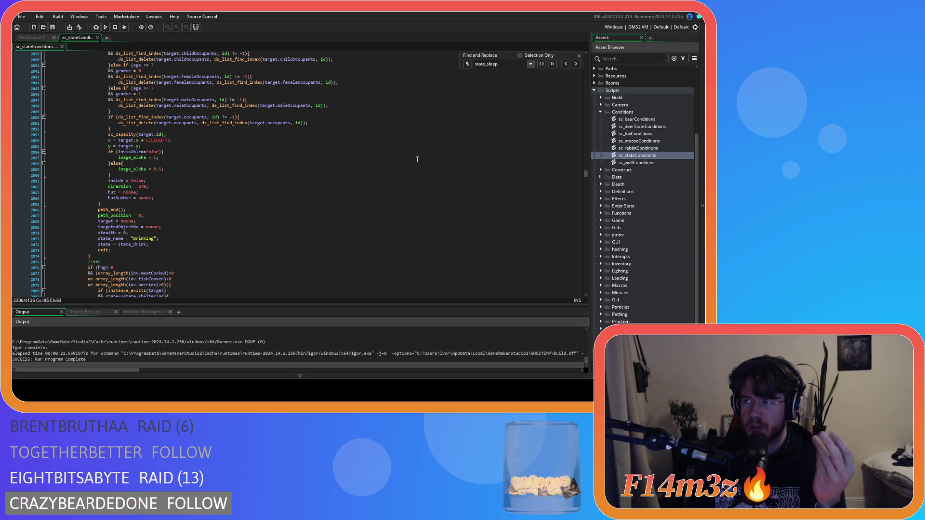
pyautogui.hotkey('ctrl', 'z')
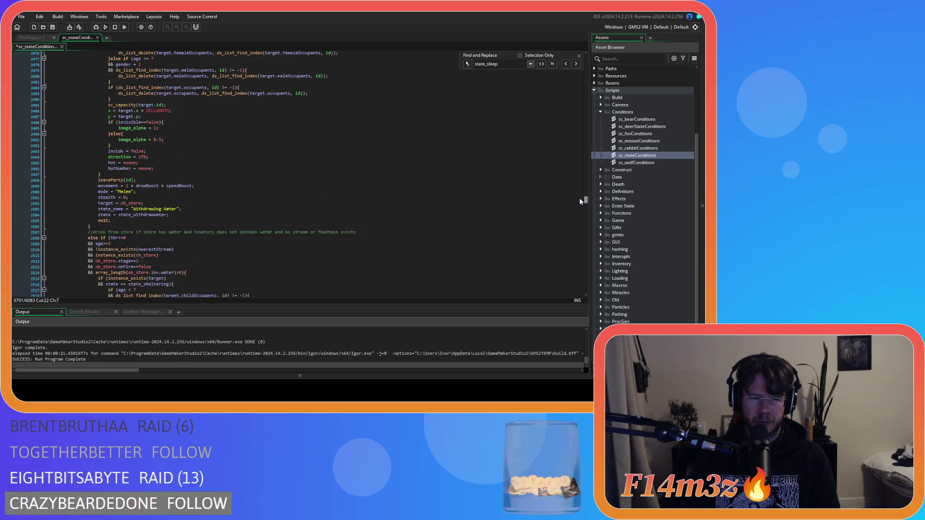
# Scroll up through sc_stateConditions to the carpenter firewood blocks.
pyautogui.scroll(20, 580, 195)
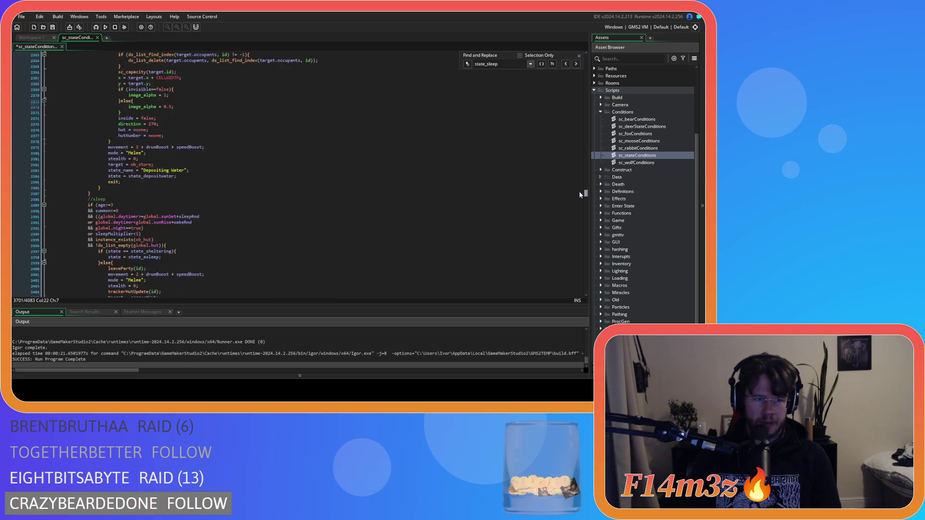
pyautogui.scroll(20, 578, 187)
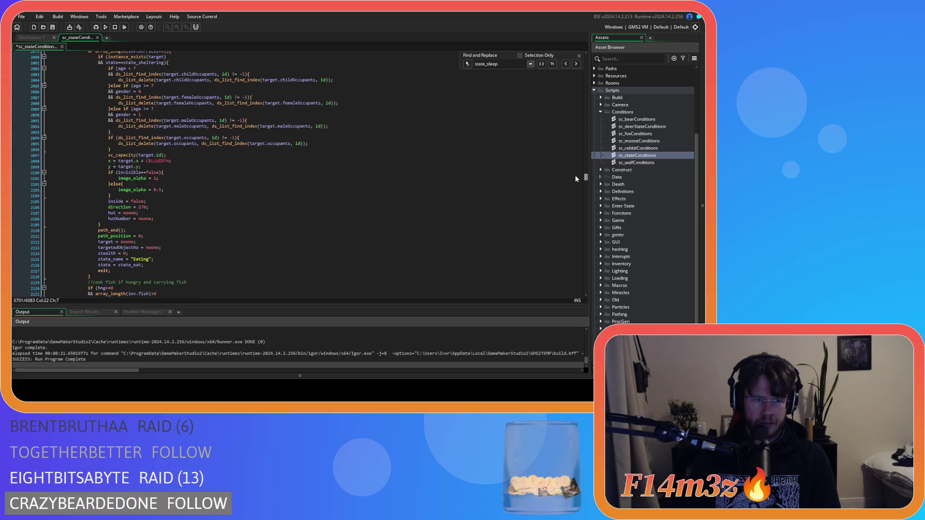
pyautogui.scroll(20, 576, 175)
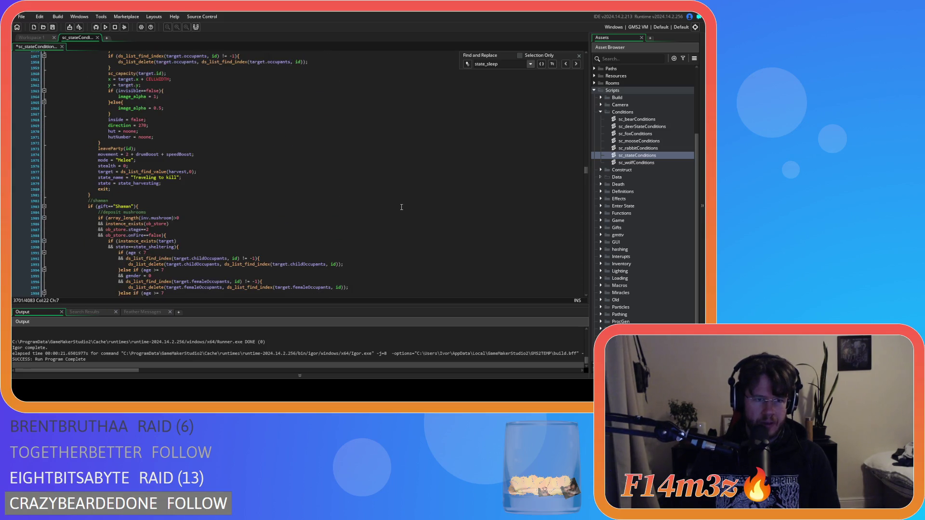
pyautogui.scroll(20, 402, 208)
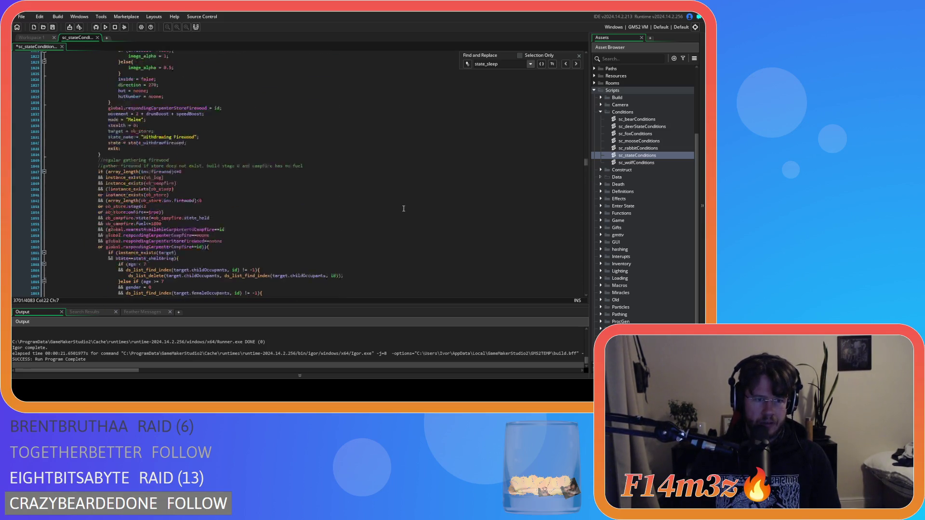
pyautogui.scroll(15, 404, 208)
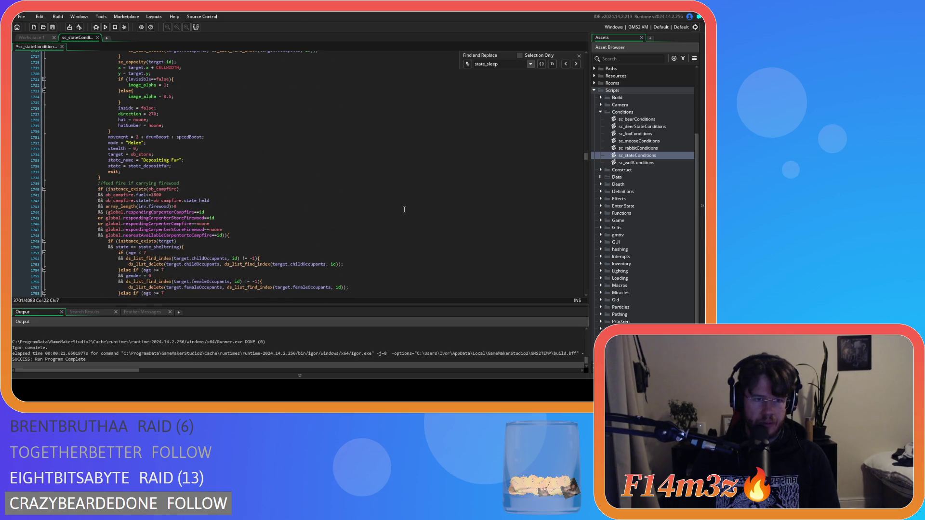
pyautogui.scroll(13, 405, 210)
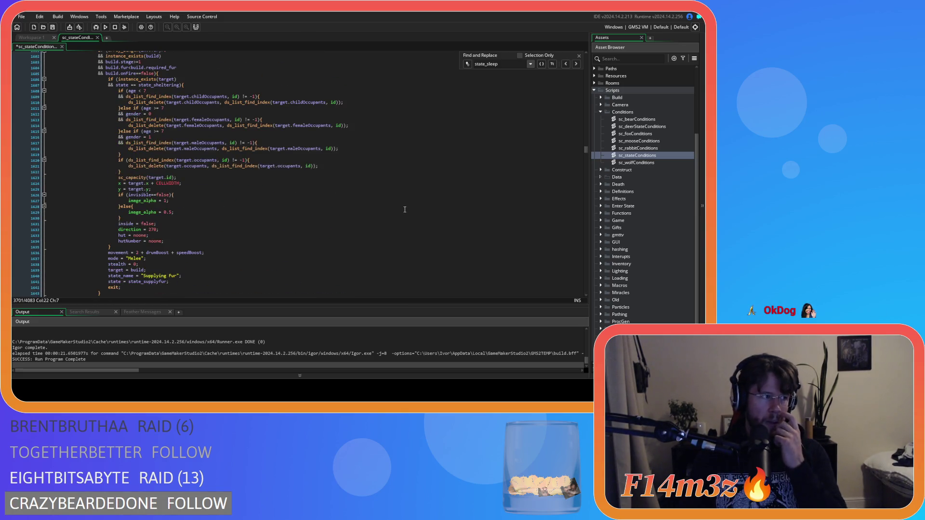
pyautogui.scroll(15, 404, 209)
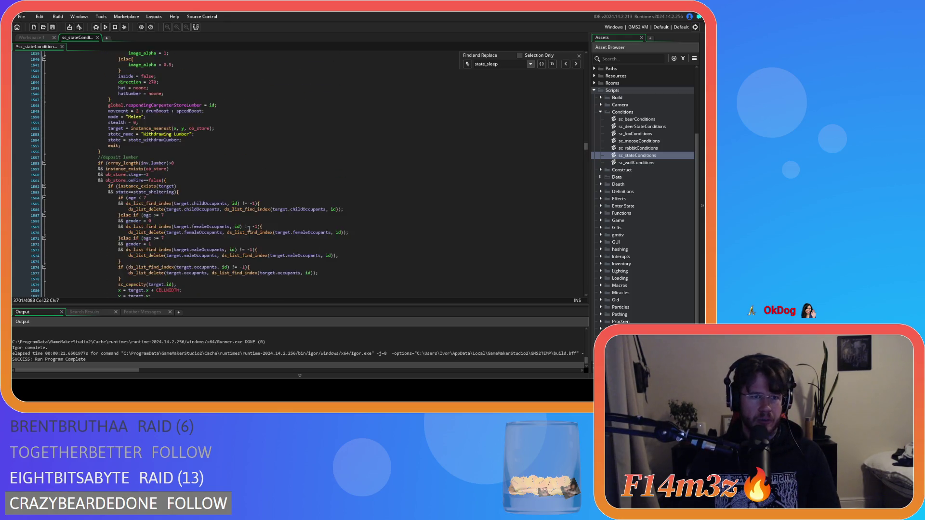
pyautogui.scroll(11, 224, 232)
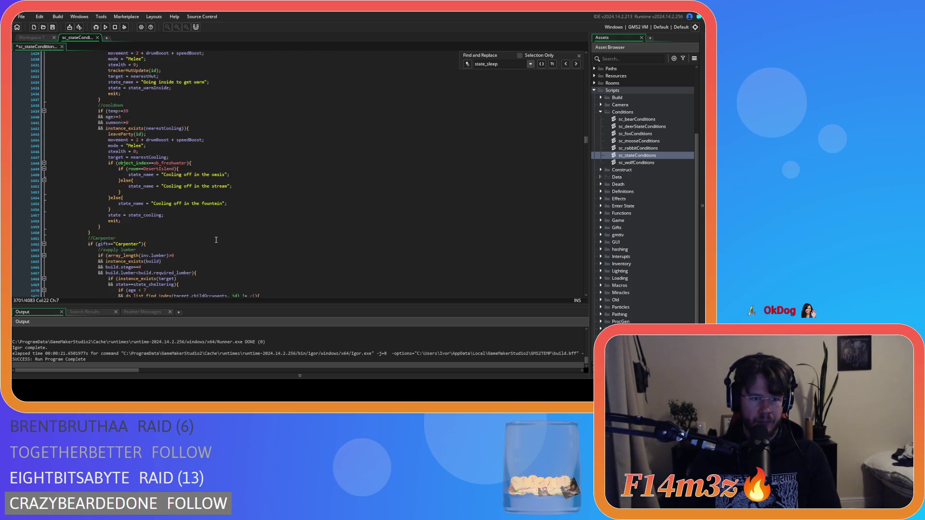
pyautogui.scroll(-2, 216, 239)
pyautogui.click(181, 170)
# Set the caret on the line right after the Withdrawing Firewood block.
pyautogui.scroll(-3, 188, 178)
pyautogui.scroll(-6, 187, 179)
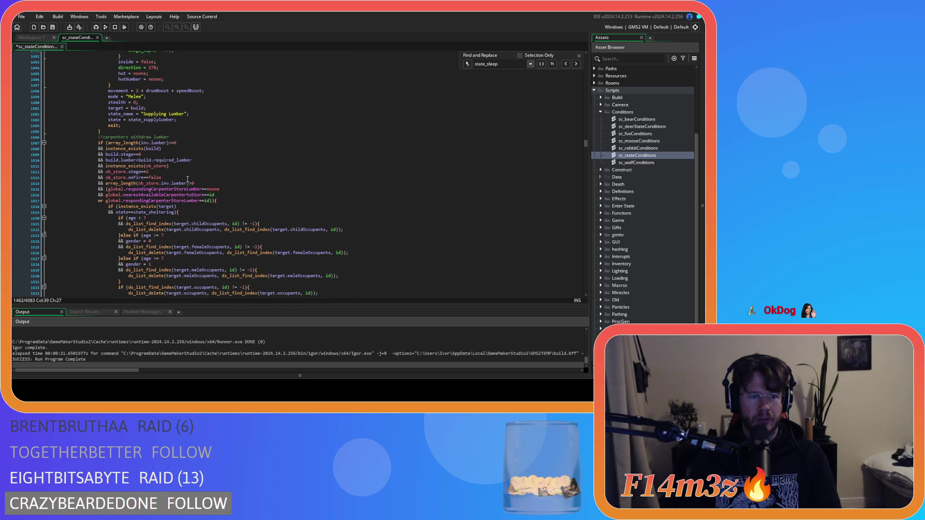
pyautogui.scroll(-20, 188, 179)
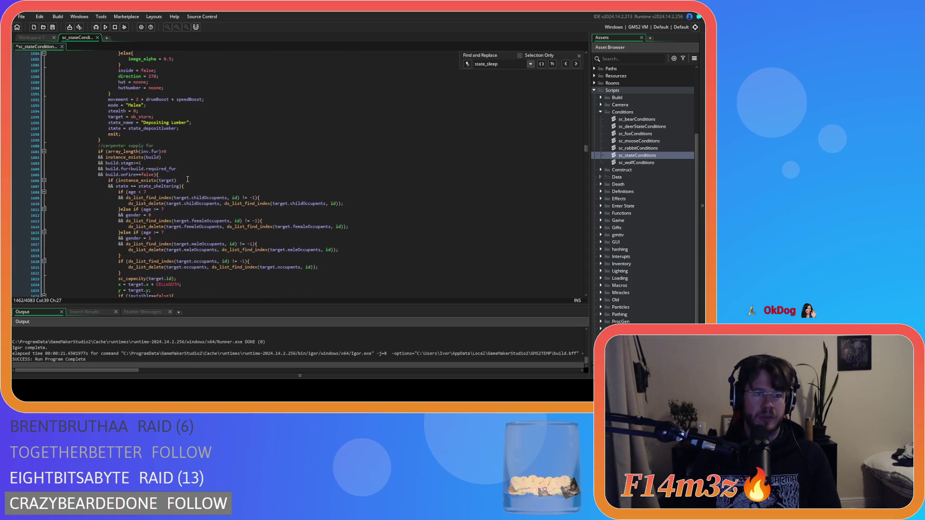
pyautogui.scroll(-15, 188, 180)
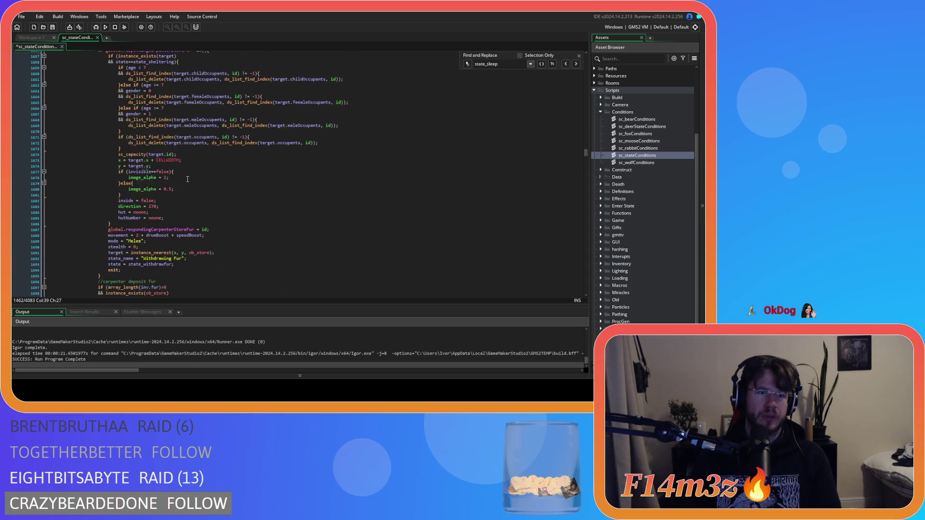
pyautogui.scroll(-11, 188, 179)
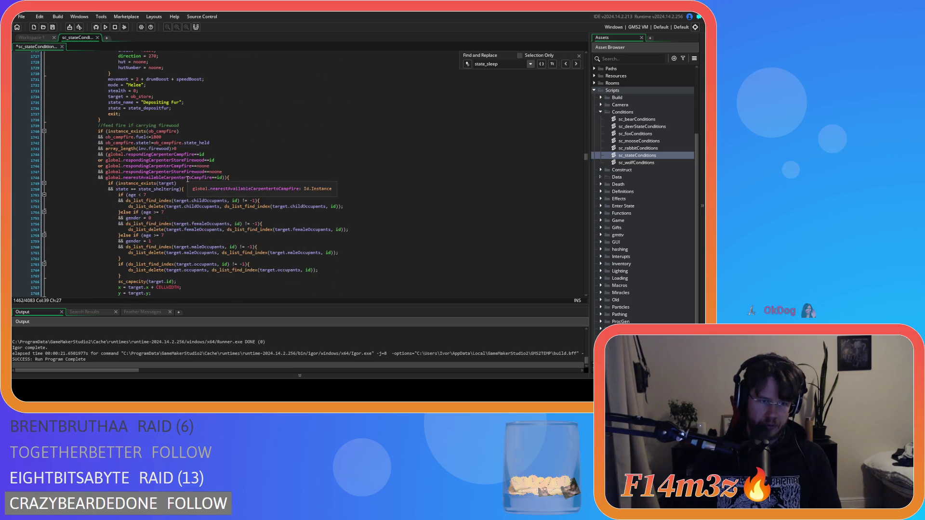
pyautogui.scroll(-7, 187, 180)
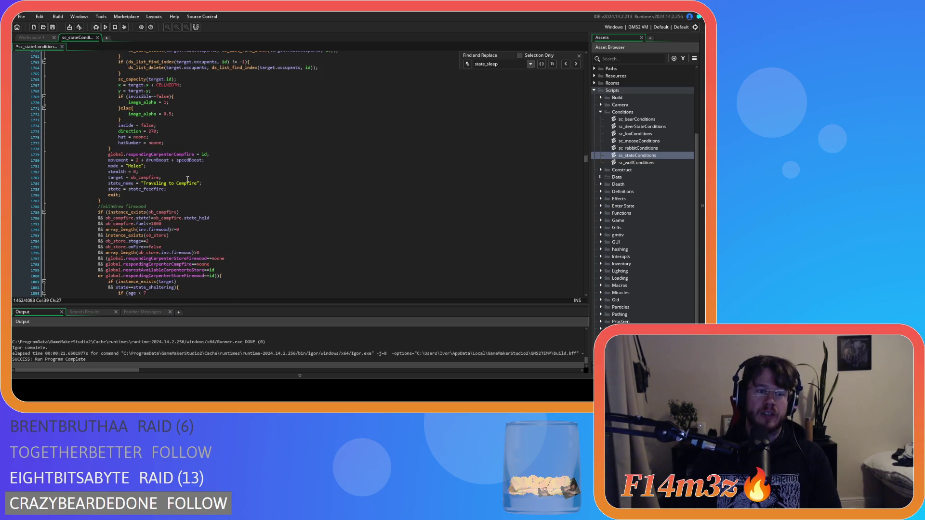
pyautogui.scroll(-3, 192, 180)
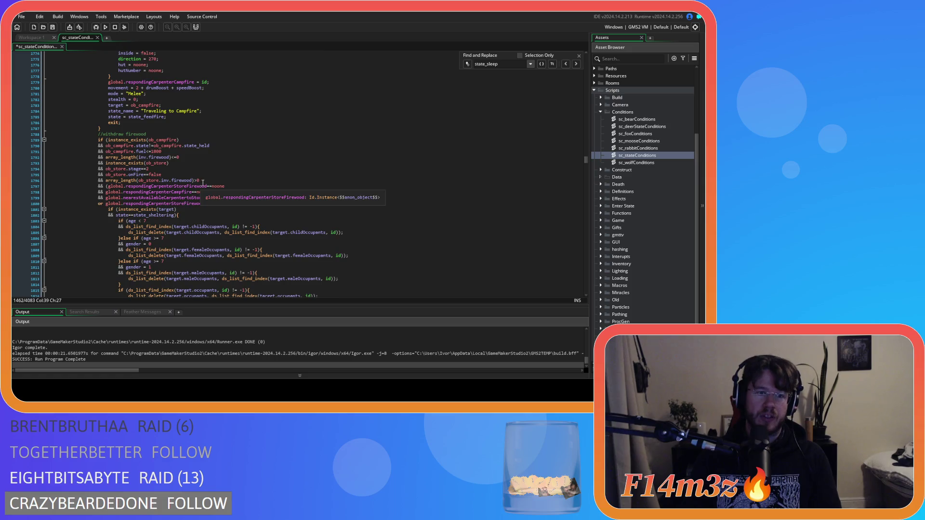
pyautogui.click(138, 128)
pyautogui.scroll(17, 262, 199)
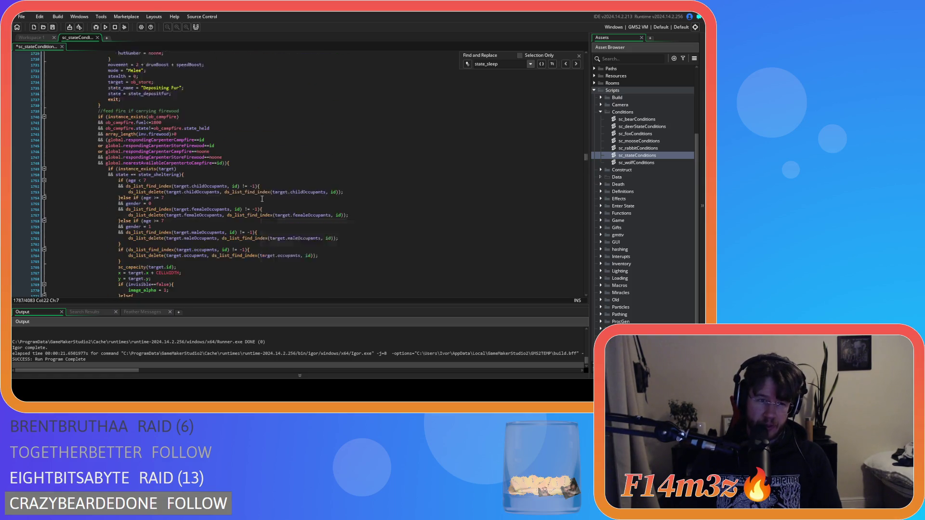
pyautogui.scroll(-15, 262, 198)
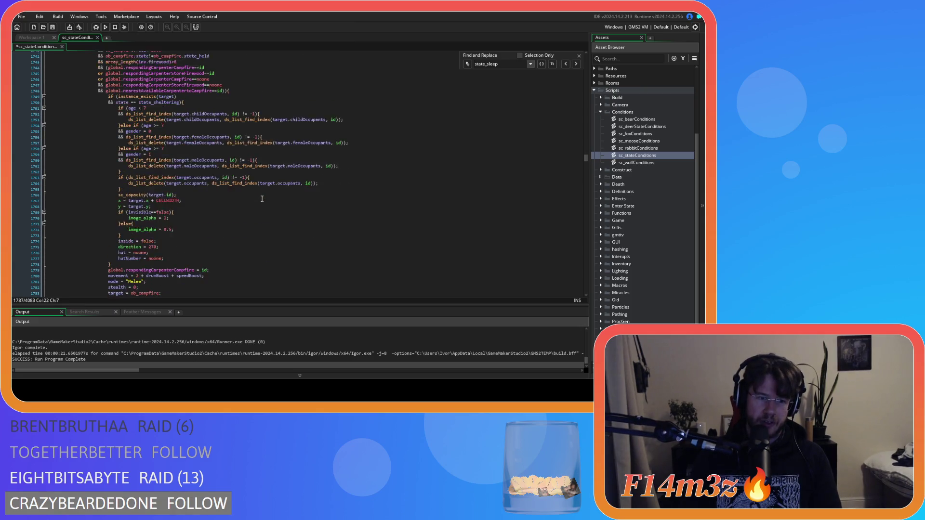
pyautogui.scroll(-12, 259, 200)
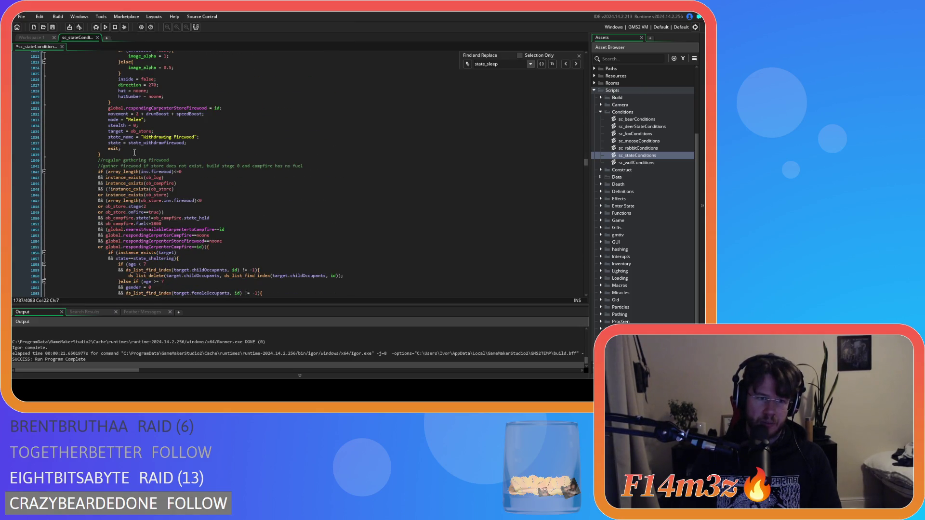
pyautogui.click(130, 154)
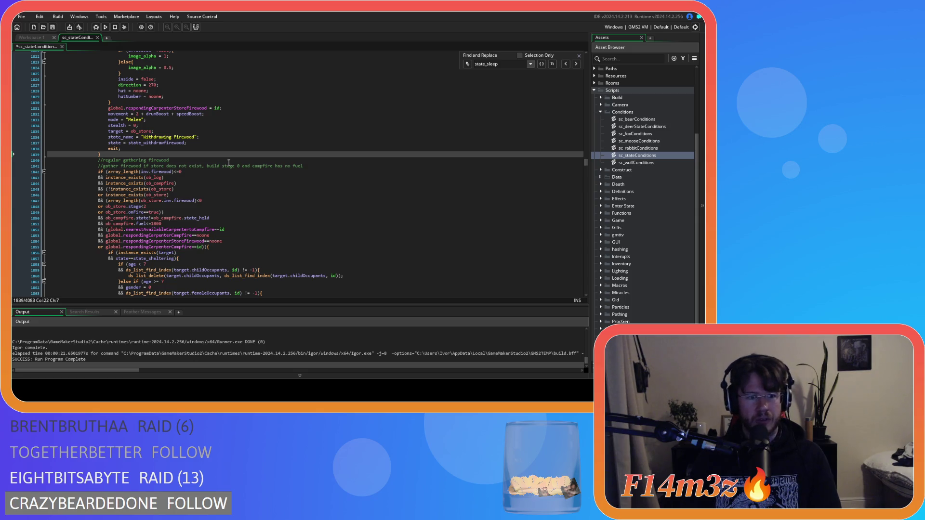
# Paste the Depositing Firewood block on a new line after the Withdrawing Firewood block.
pyautogui.press('Return')
pyautogui.hotkey('ctrl', 'v')
pyautogui.scroll(12, 229, 162)
pyautogui.scroll(-15, 229, 162)
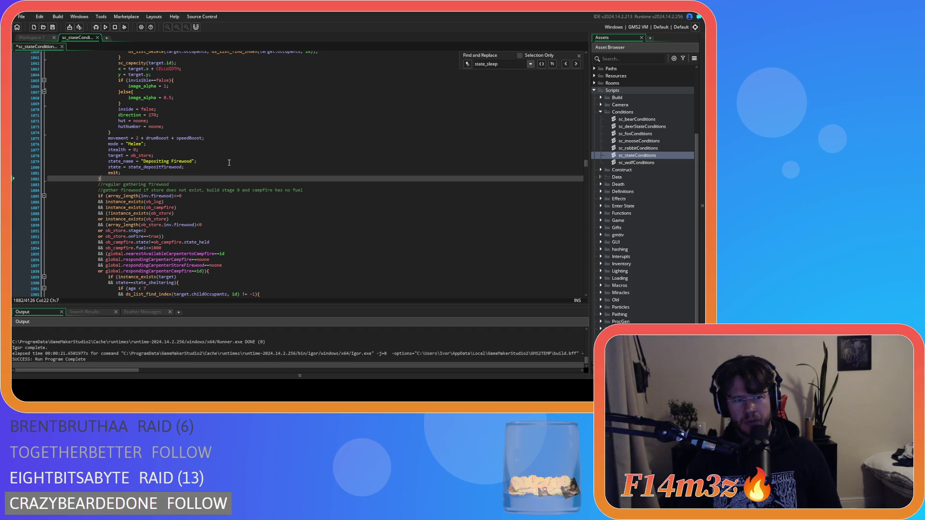
pyautogui.scroll(5, 229, 163)
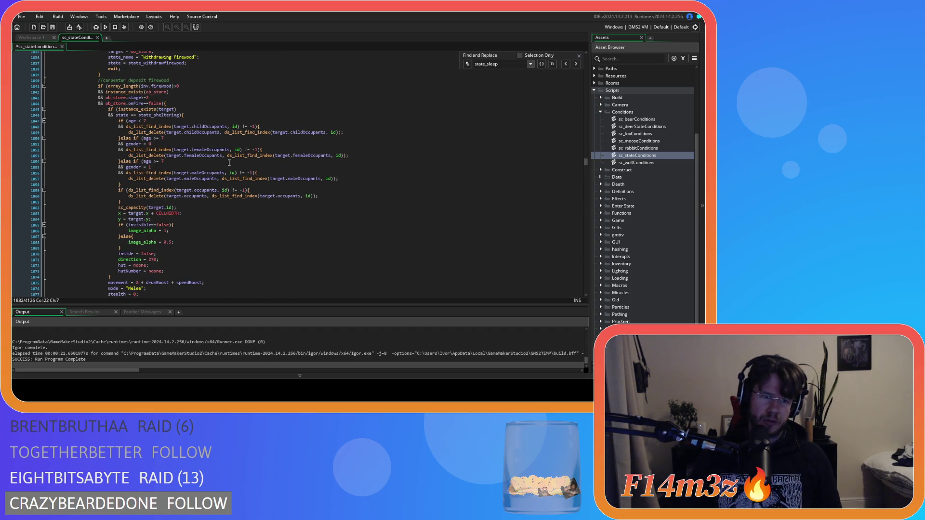
pyautogui.scroll(15, 228, 162)
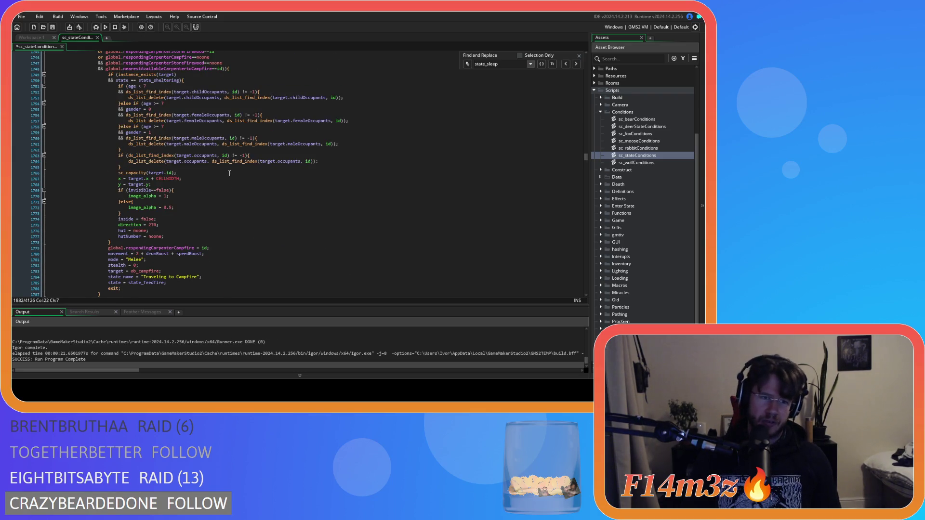
# Save the sc_stateConditions script.
pyautogui.scroll(-1, 230, 174)
pyautogui.scroll(-20, 230, 174)
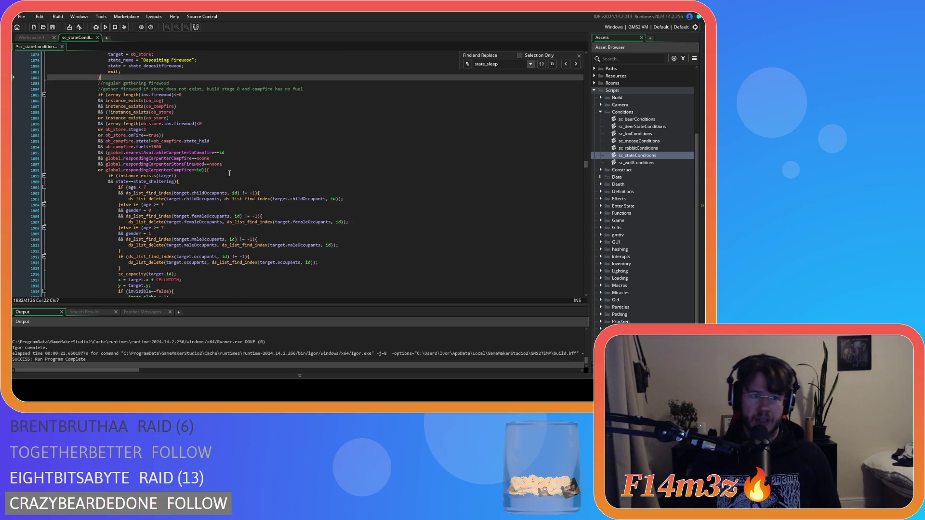
pyautogui.hotkey('ctrl', 's')
pyautogui.scroll(20, 229, 174)
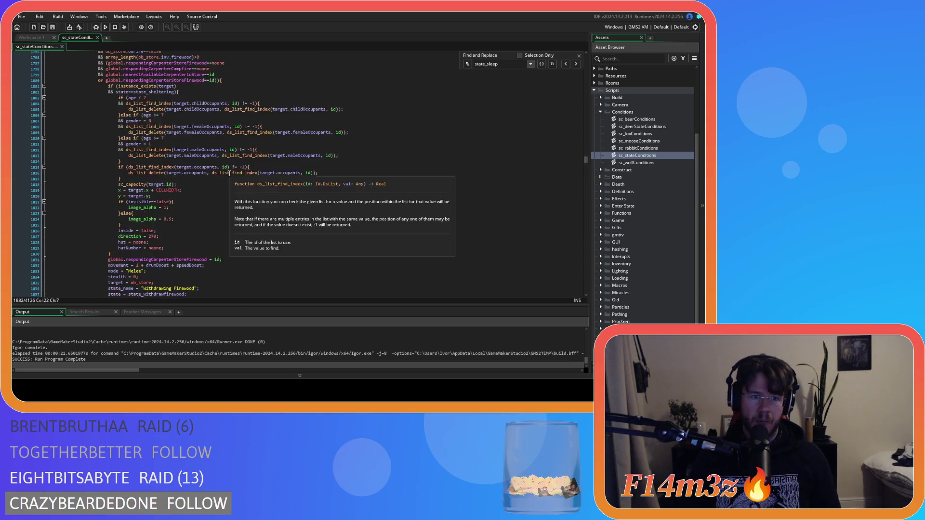
pyautogui.scroll(7, 229, 173)
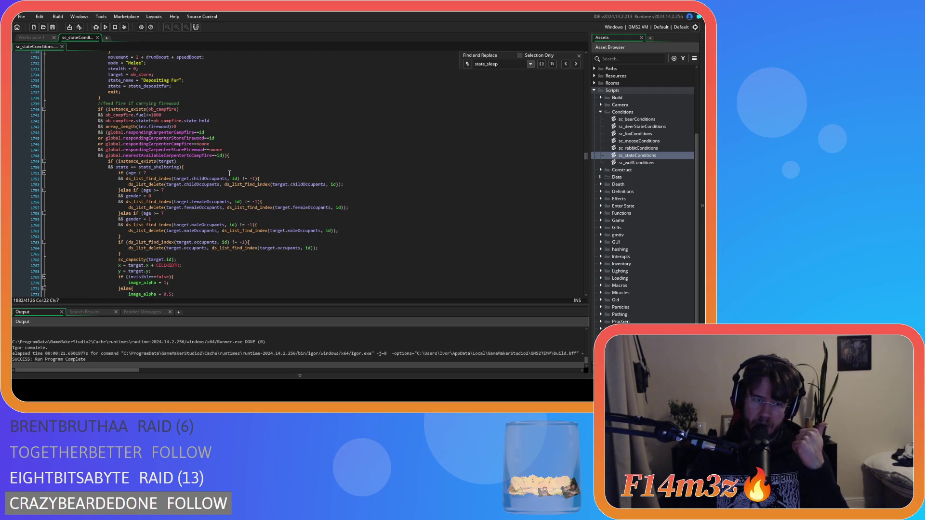
pyautogui.scroll(-8, 229, 173)
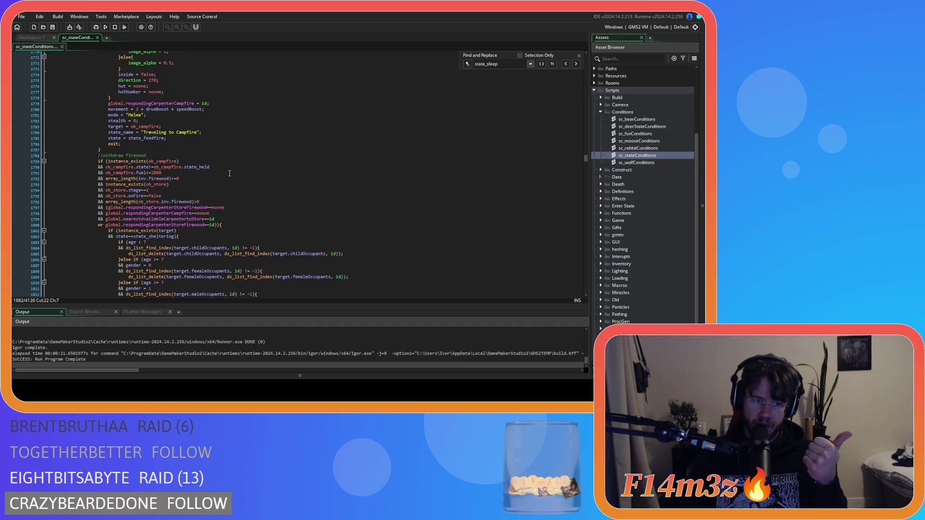
pyautogui.scroll(-7, 230, 173)
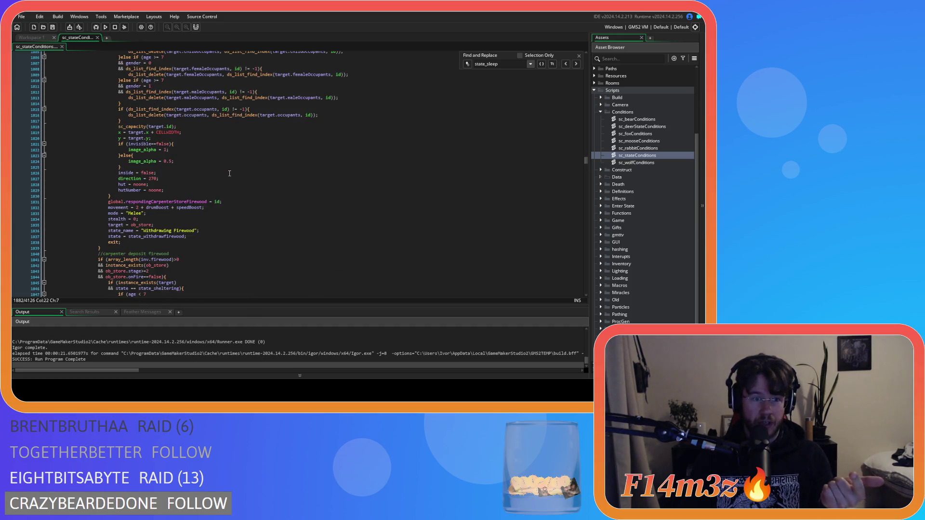
pyautogui.scroll(-3, 229, 173)
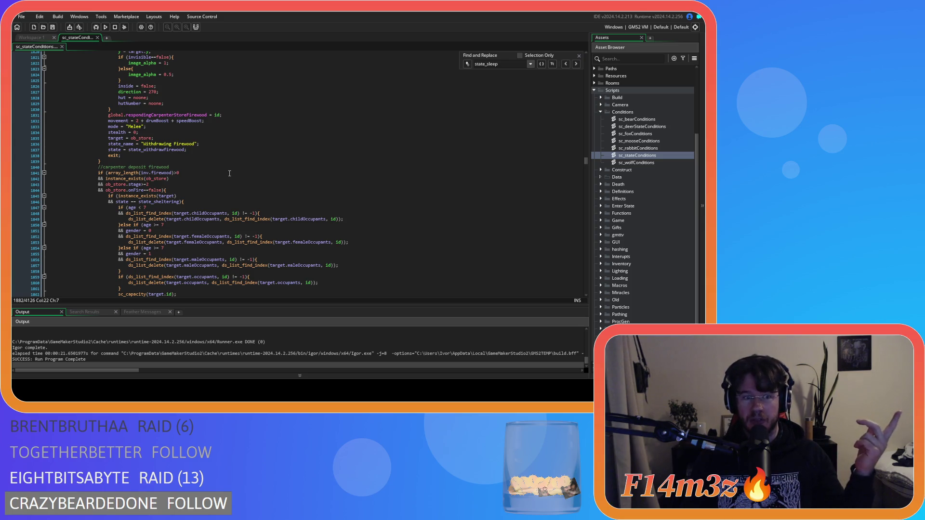
pyautogui.scroll(-5, 230, 173)
pyautogui.scroll(-4, 229, 174)
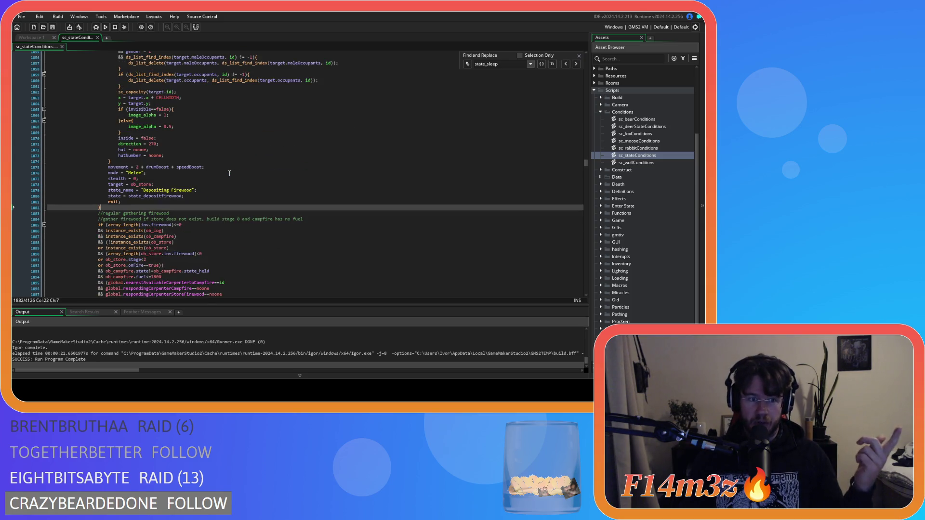
pyautogui.scroll(-4, 229, 173)
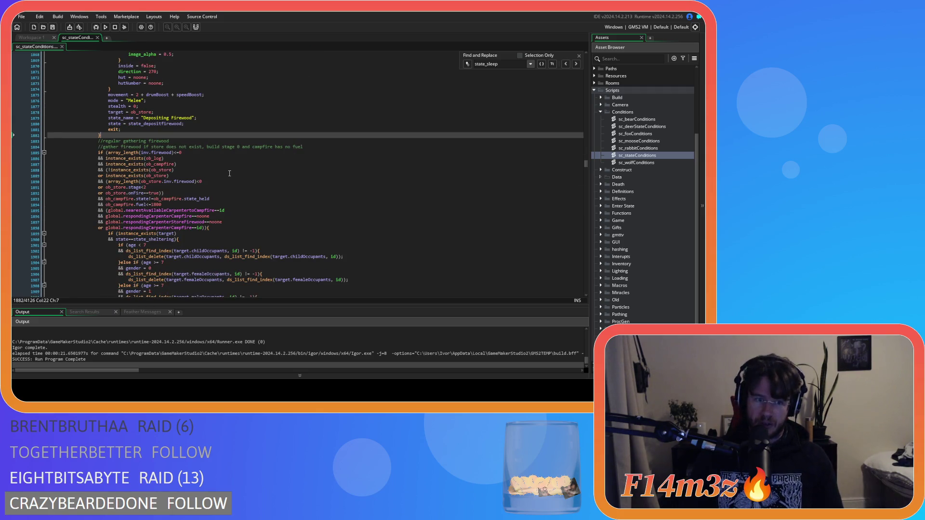
pyautogui.scroll(10, 230, 174)
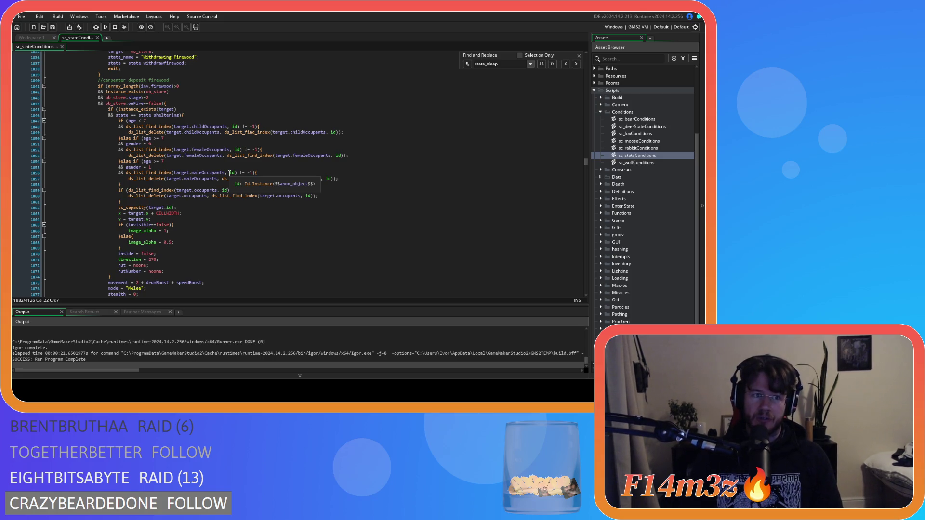
pyautogui.scroll(-4, 229, 173)
pyautogui.scroll(5, 229, 174)
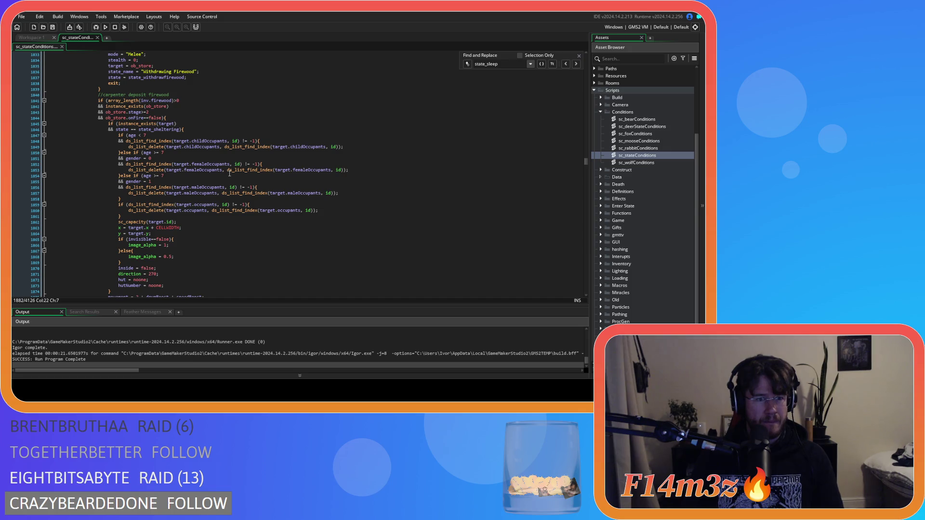
pyautogui.scroll(3, 230, 173)
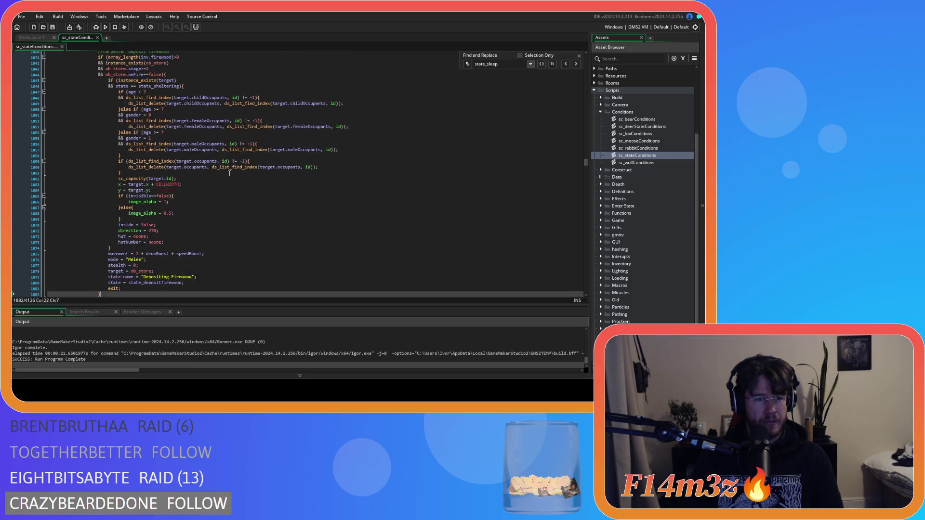
pyautogui.scroll(3, 230, 173)
pyautogui.click(208, 244)
pyautogui.scroll(-4, 208, 244)
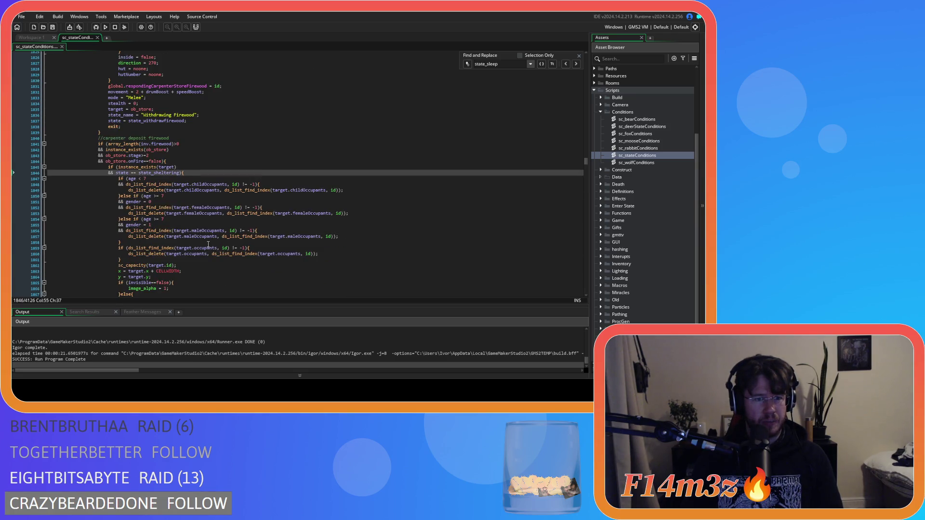
pyautogui.scroll(-8, 208, 245)
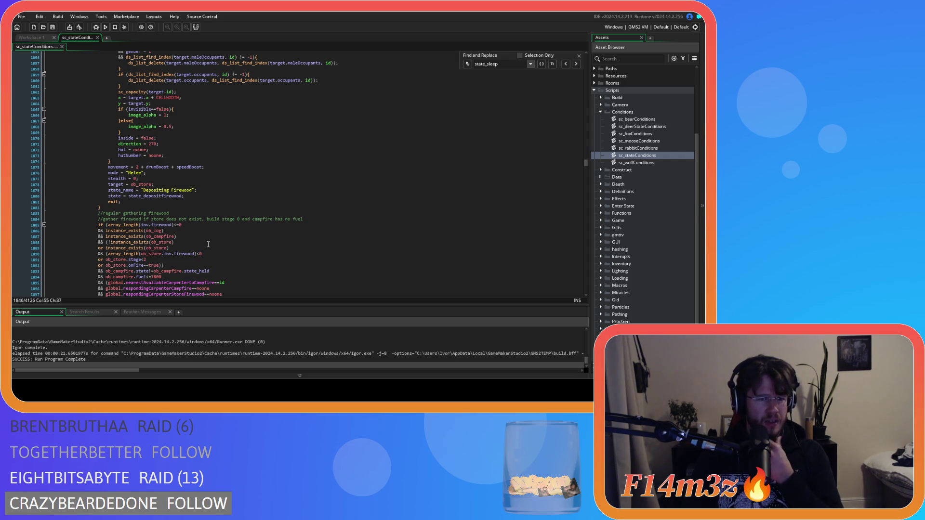
pyautogui.scroll(5, 208, 244)
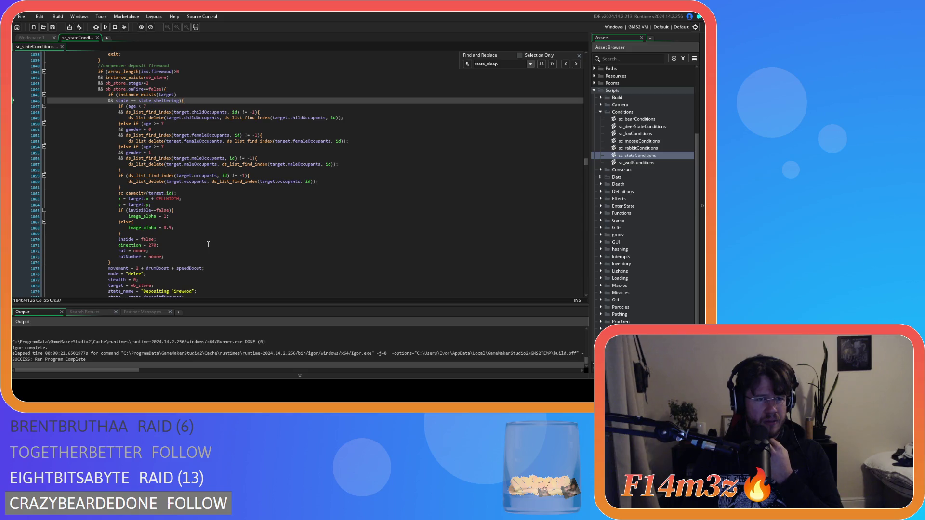
pyautogui.scroll(5, 208, 244)
pyautogui.scroll(-8, 208, 244)
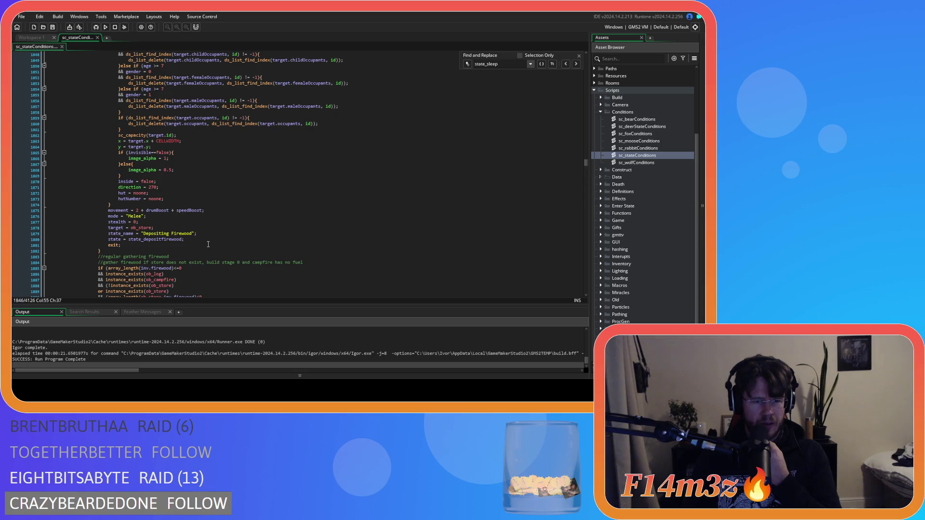
pyautogui.scroll(6, 208, 244)
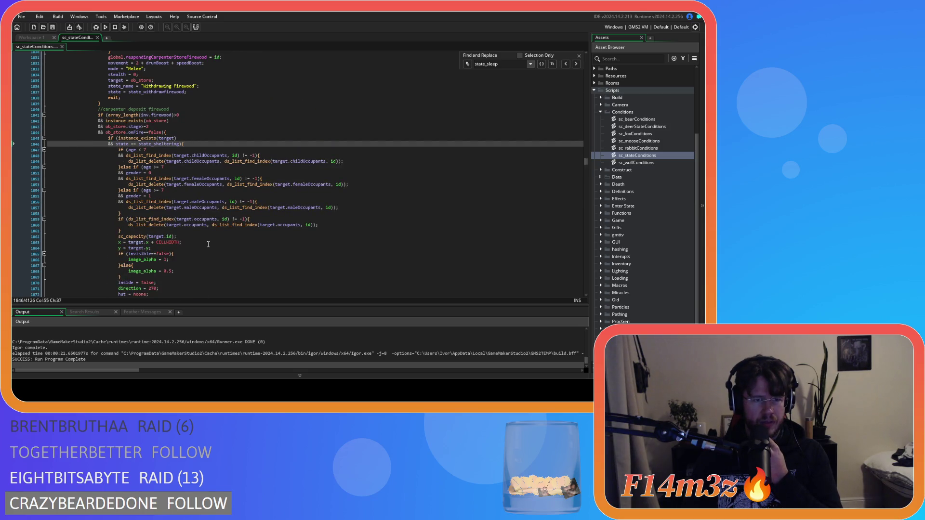
pyautogui.scroll(-6, 208, 244)
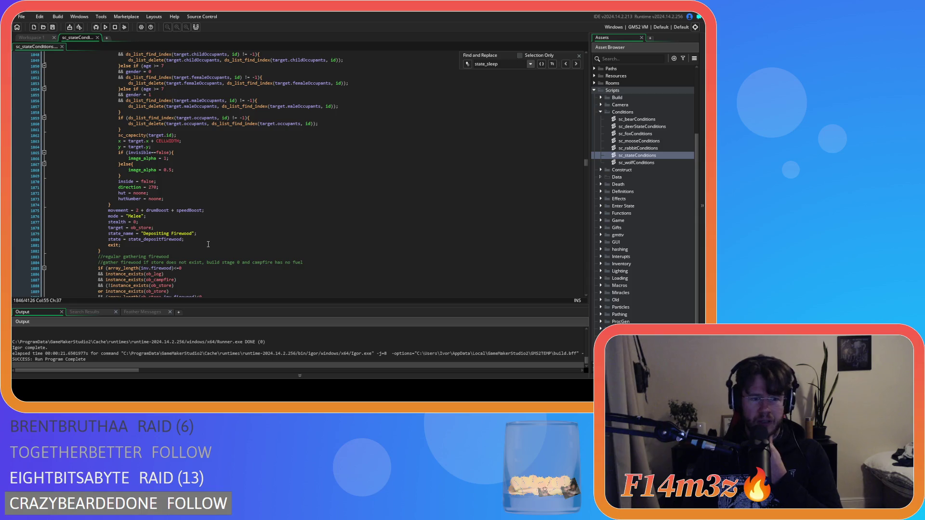
pyautogui.scroll(5, 209, 244)
pyautogui.click(232, 109)
pyautogui.click(235, 117)
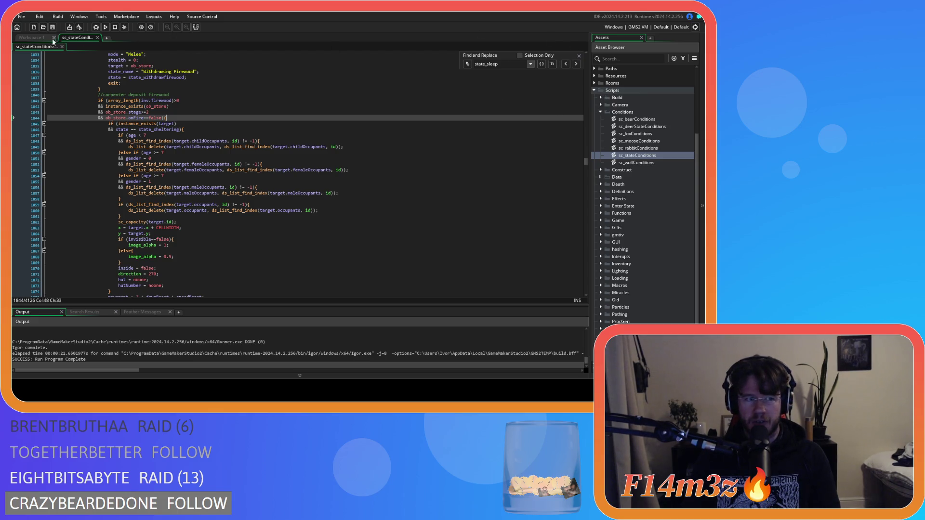
pyautogui.scroll(2, 680, 96)
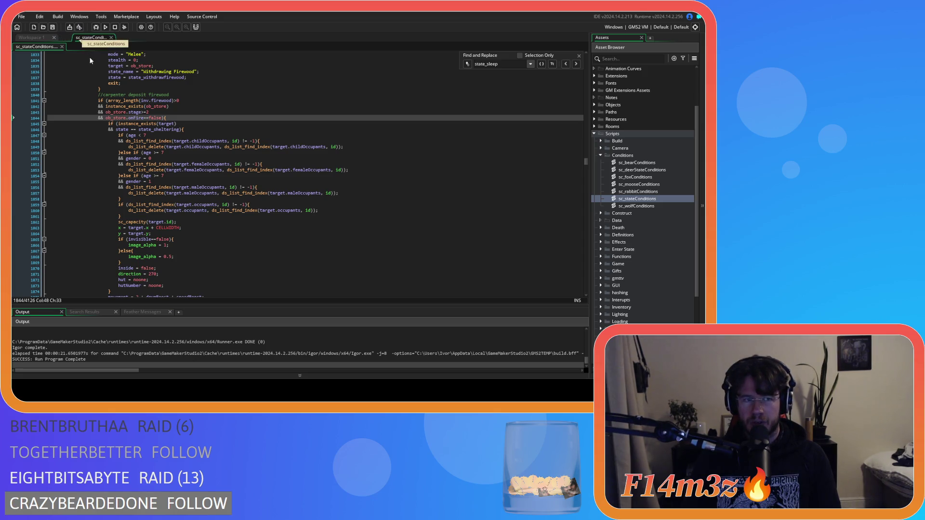
pyautogui.scroll(3, 639, 198)
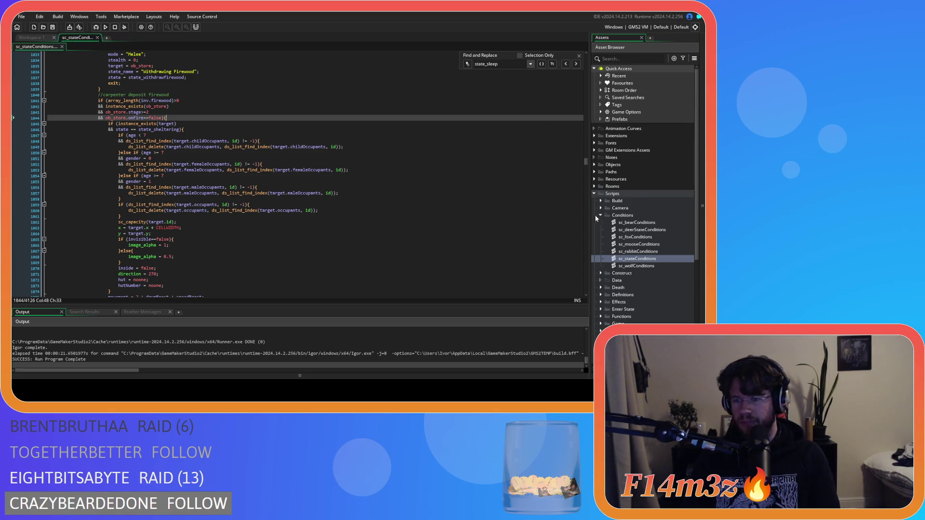
# Open ob_human from Objects > Animal > Human and bring up its Create event code.
pyautogui.click(594, 164)
pyautogui.click(601, 172)
pyautogui.click(607, 179)
pyautogui.doubleClick(635, 186)
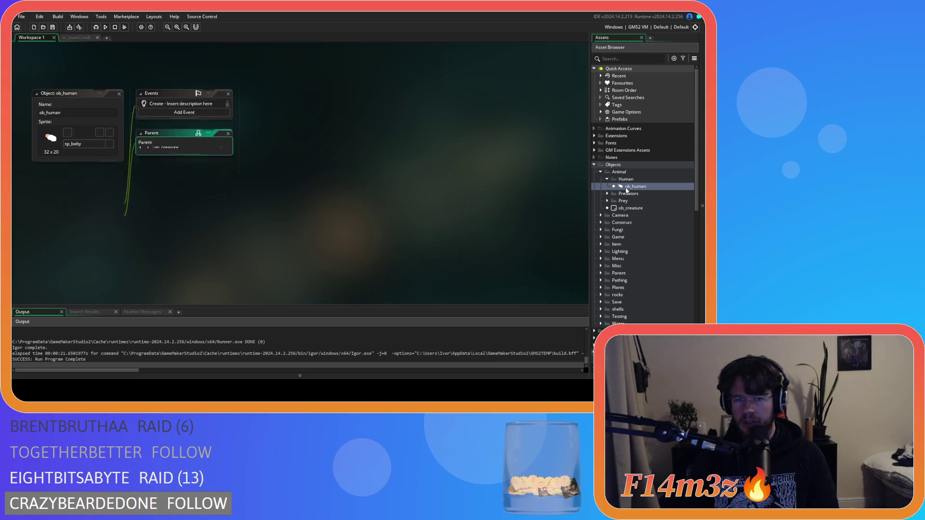
pyautogui.doubleClick(182, 106)
# Find the state_depositfirewood function definition in the Create code.
pyautogui.hotkey('ctrl', 'f')
pyautogui.write('state_depositfur')
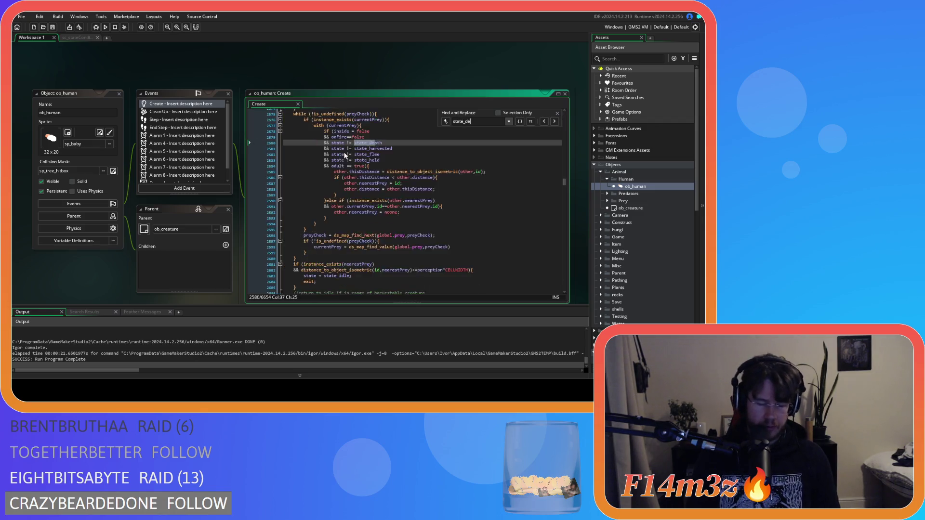
pyautogui.press('BackSpace')
pyautogui.press('BackSpace')
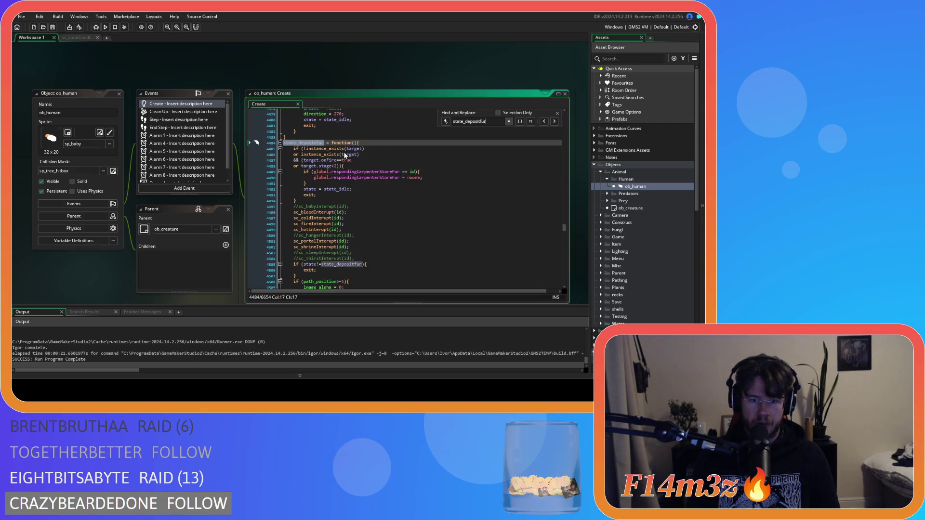
pyautogui.write('irewood')
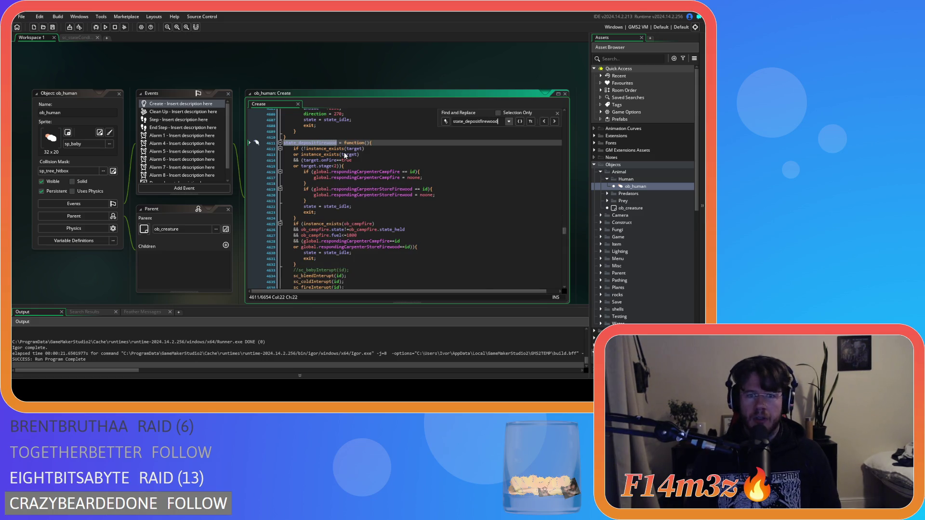
pyautogui.scroll(-3, 386, 186)
pyautogui.scroll(3, 390, 188)
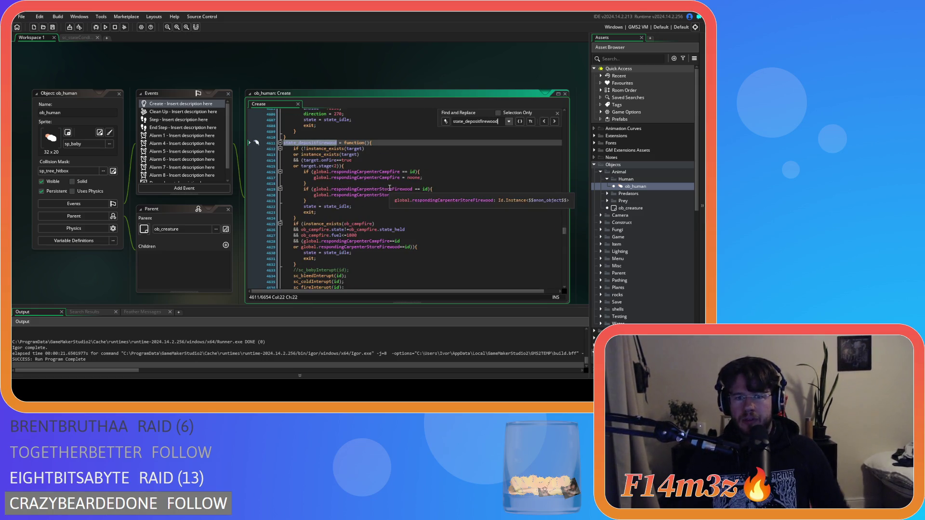
# Select the campfire state and fuel conditions, then move to the store-firewood responder condition line.
pyautogui.moveTo(324, 229); pyautogui.dragTo(357, 235)
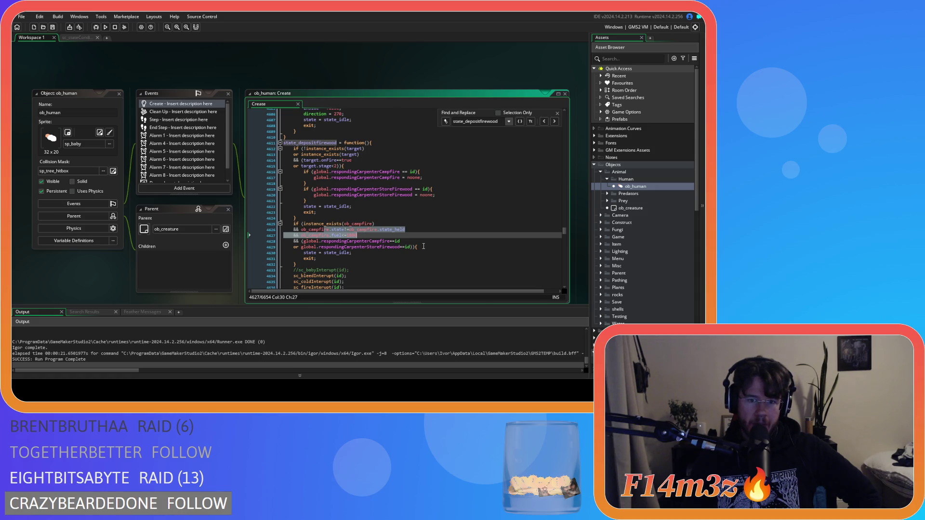
pyautogui.click(424, 246)
pyautogui.moveTo(340, 252)
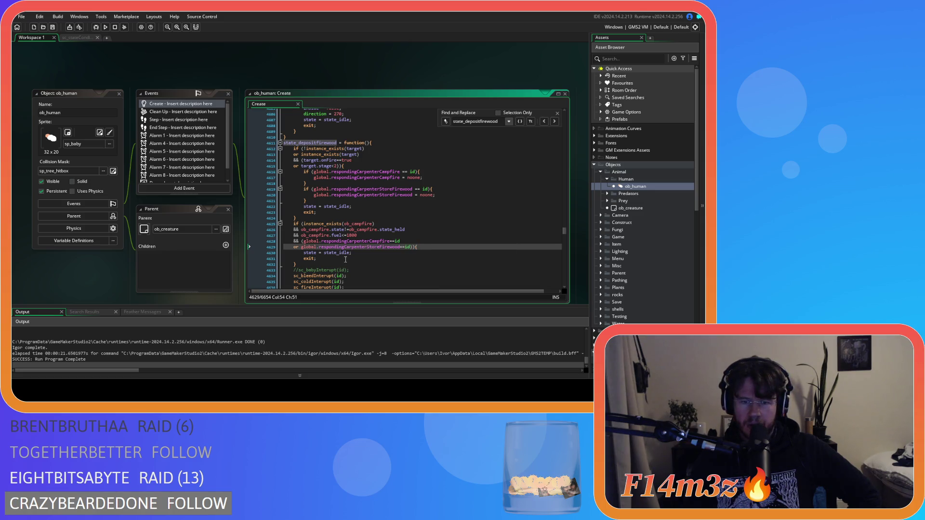
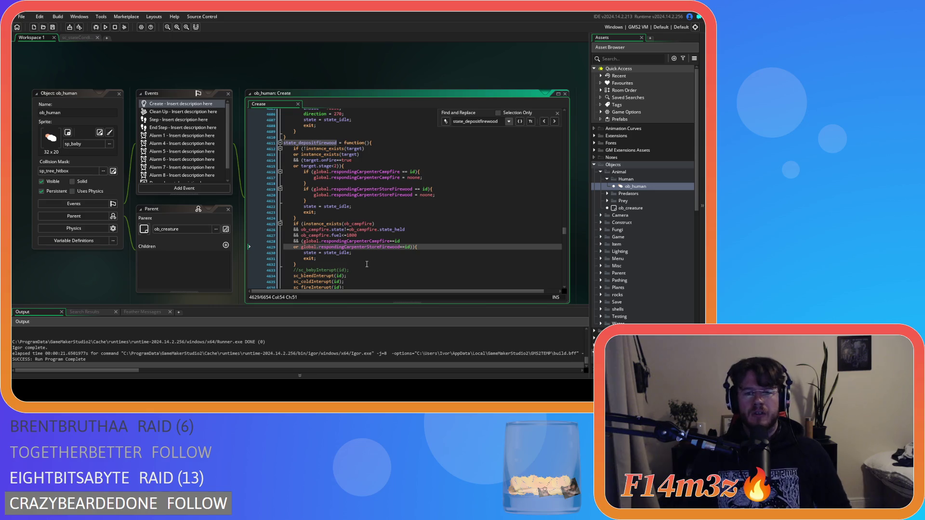
# Copy the two responding-carpenter ==id conditions and paste them right after the opening '&& ('.
pyautogui.moveTo(302, 241); pyautogui.dragTo(410, 248)
pyautogui.hotkey('ctrl', 'c')
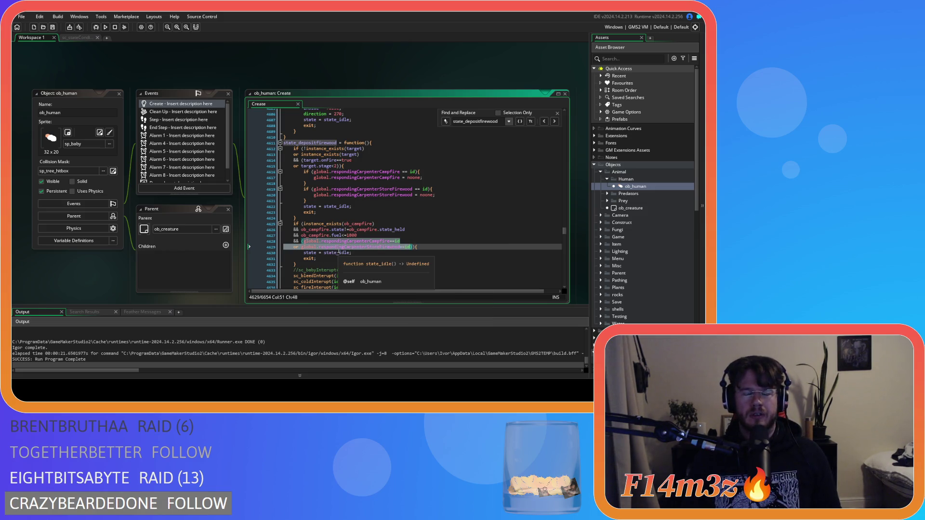
pyautogui.click(303, 241)
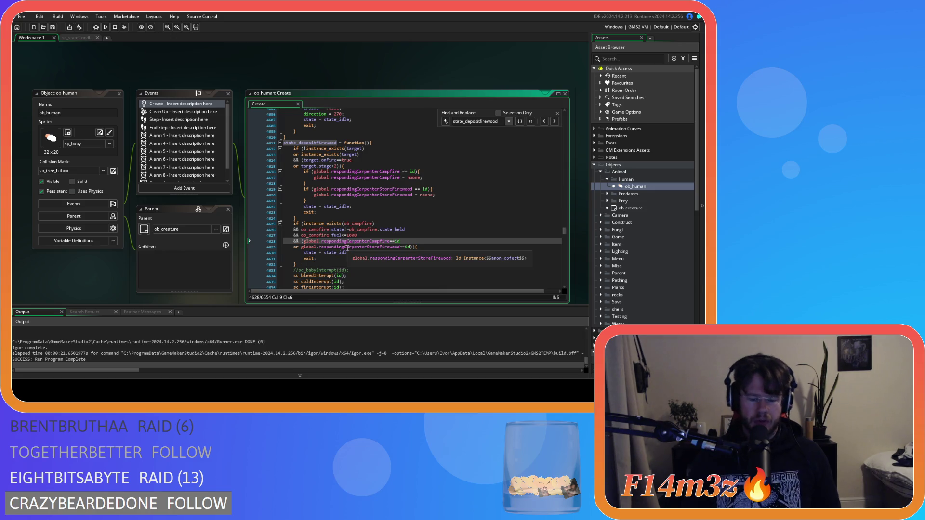
pyautogui.press('Return')
pyautogui.write('or')
pyautogui.click(341, 236)
pyautogui.hotkey('ctrl', 'v')
pyautogui.hotkey('ctrl', 'z')
pyautogui.click(340, 241)
pyautogui.hotkey('ctrl', 'v')
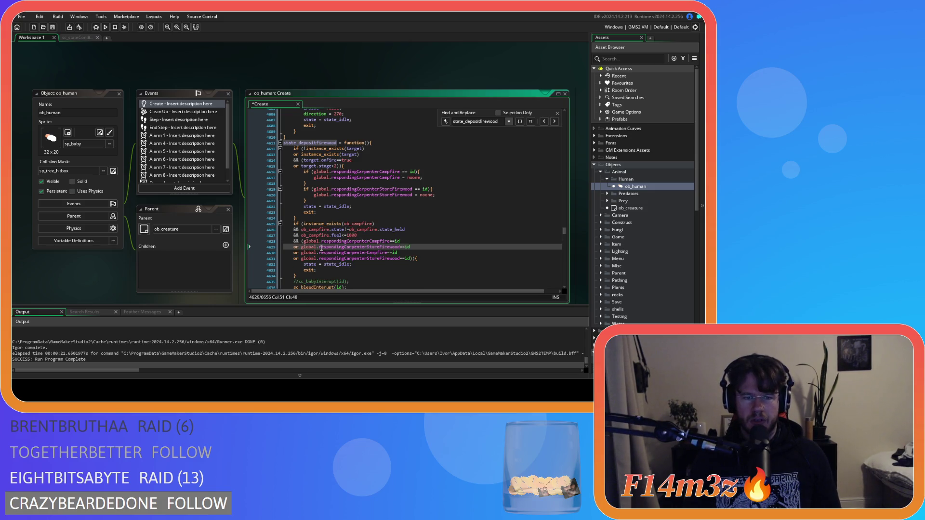
# Wrap the pasted campfire and firewood-store conditions in their own parentheses.
pyautogui.click(303, 241)
pyautogui.write('(')
pyautogui.click(418, 247)
pyautogui.write(')')
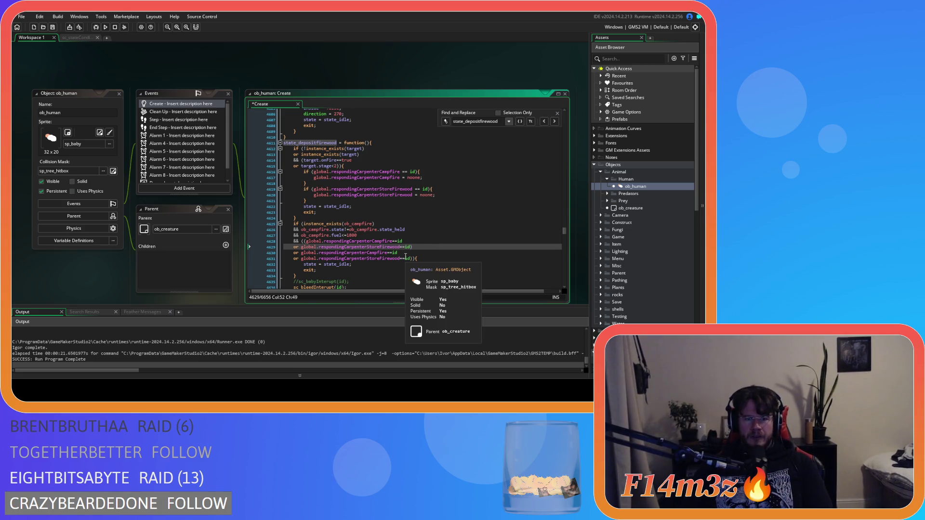
# Change both pasted conditions to compare against noone instead of id.
pyautogui.click(402, 240)
pyautogui.press('BackSpace')
pyautogui.press('BackSpace')
pyautogui.write('no')
pyautogui.click(455, 255)
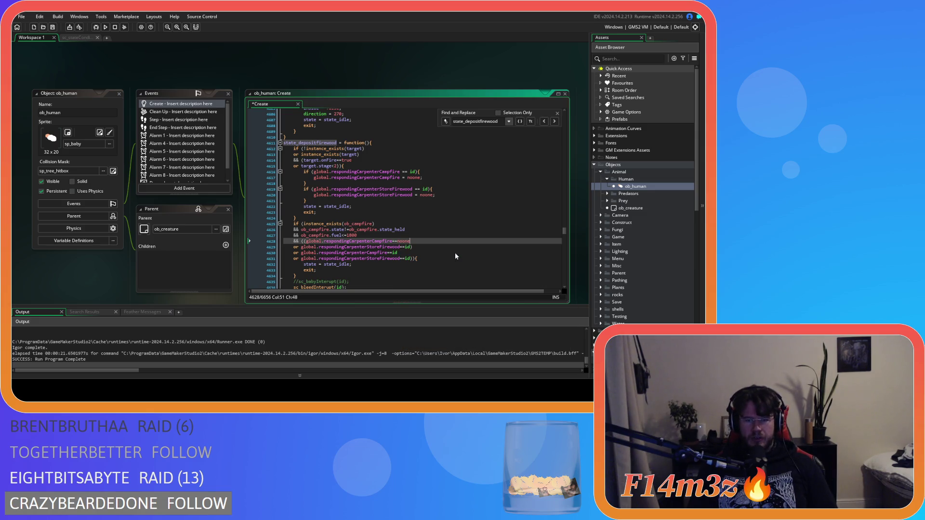
pyautogui.click(410, 248)
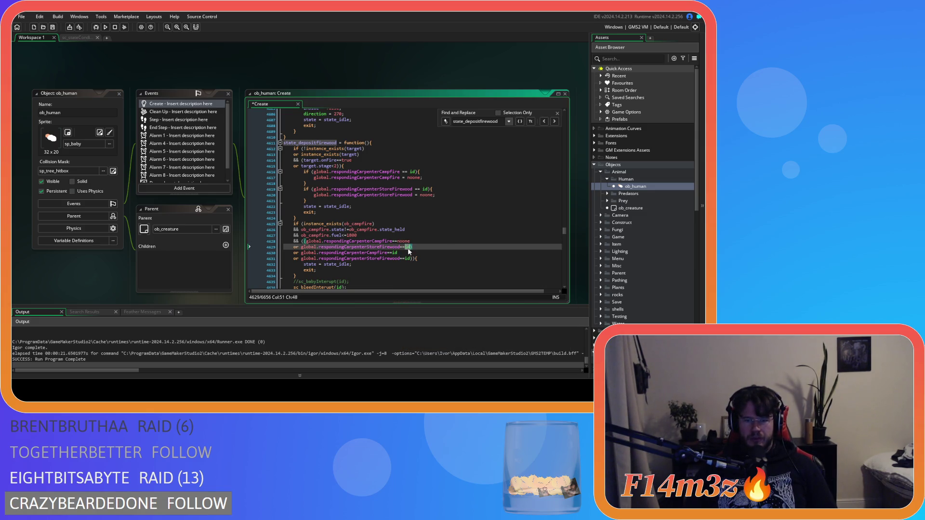
pyautogui.write('noone')
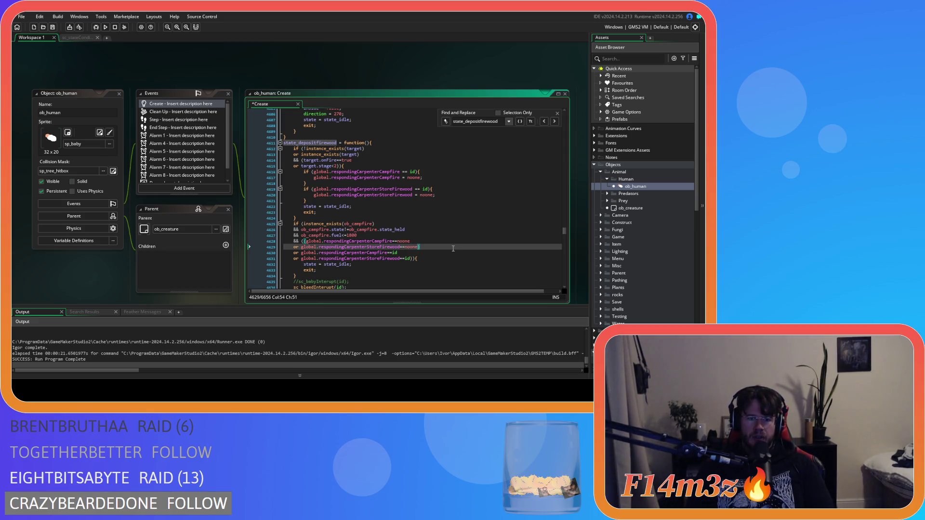
# Join the two noone checks with && and begin a new '&& global.nearest' condition line.
pyautogui.doubleClick(296, 247)
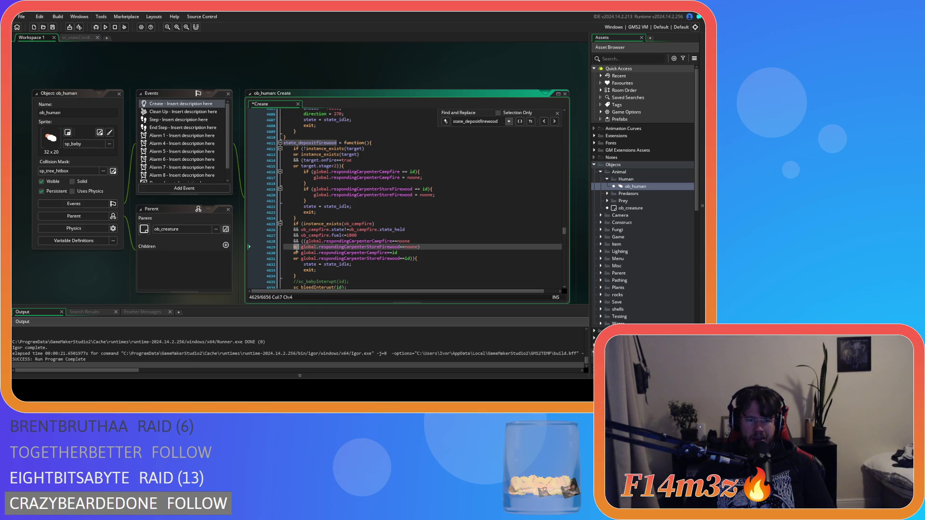
pyautogui.write('&&')
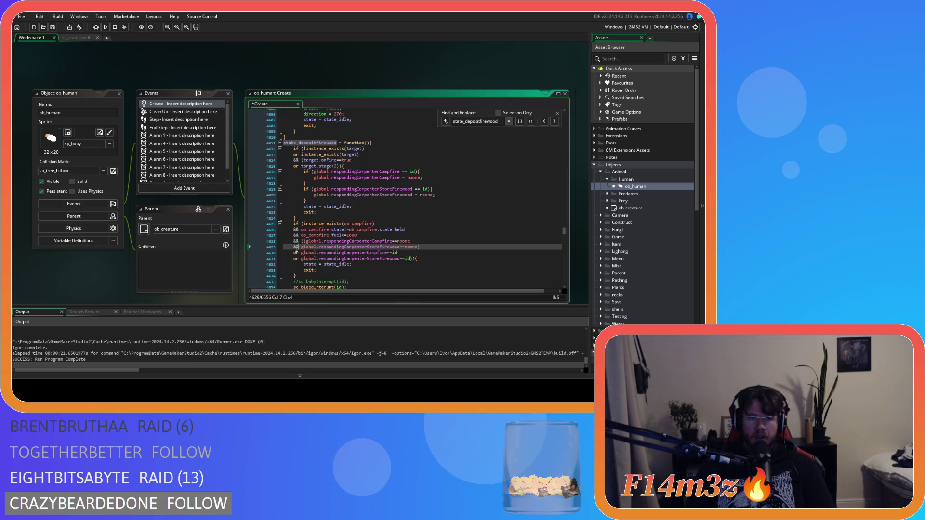
pyautogui.click(418, 247)
pyautogui.press('Return')
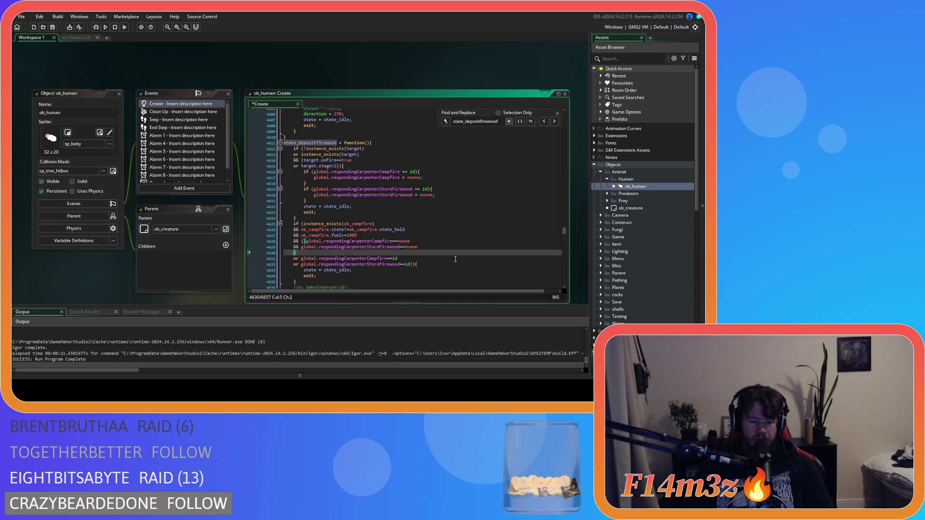
pyautogui.write('&& glob')
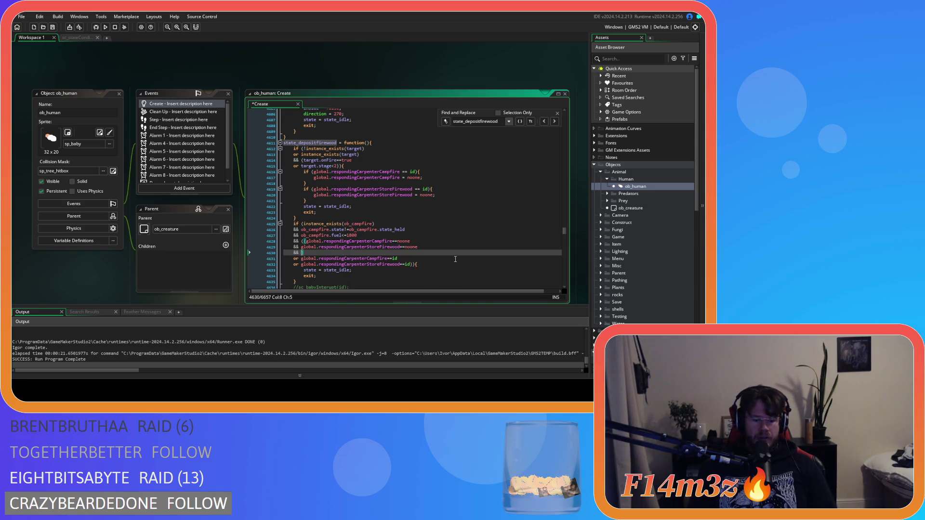
pyautogui.write('al.nearest')
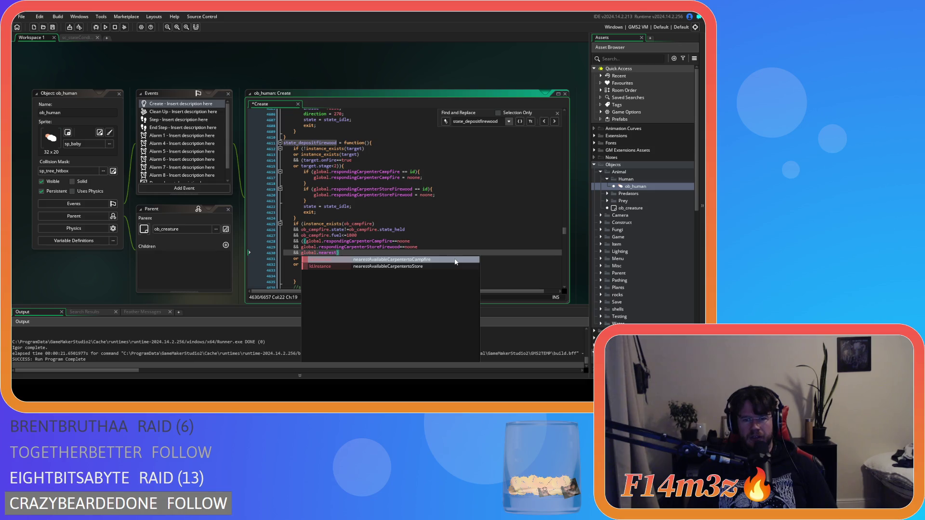
# Finish the condition as global.nearestAvailableCarpentertoCampfire==id and save the Create event code.
pyautogui.click(456, 260)
pyautogui.write('==id')
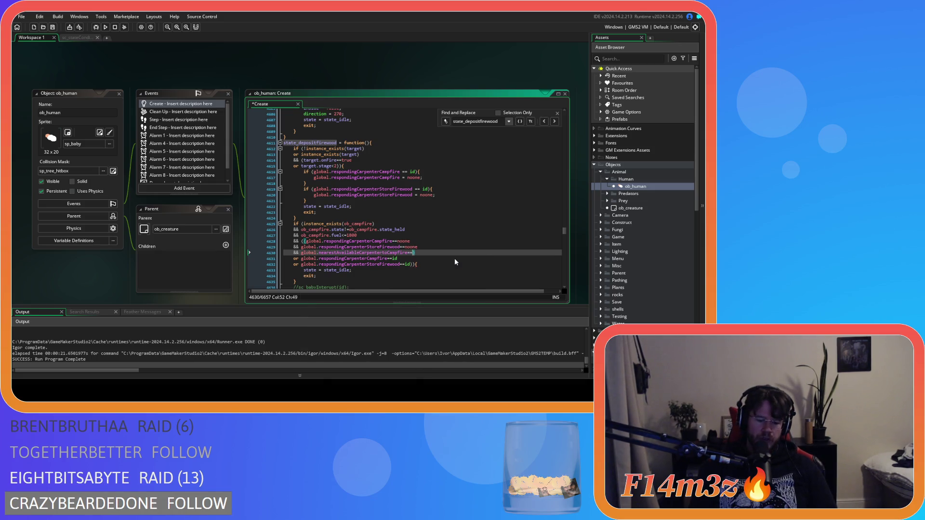
pyautogui.click(437, 246)
pyautogui.hotkey('ctrl', 's')
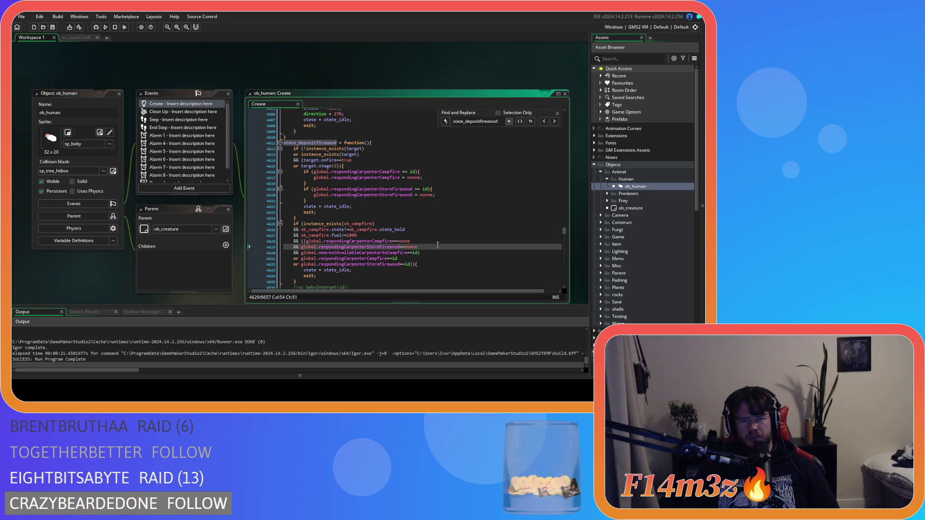
# Review the campfire, firewood and nearest-carpenter condition lines.
pyautogui.click(441, 260)
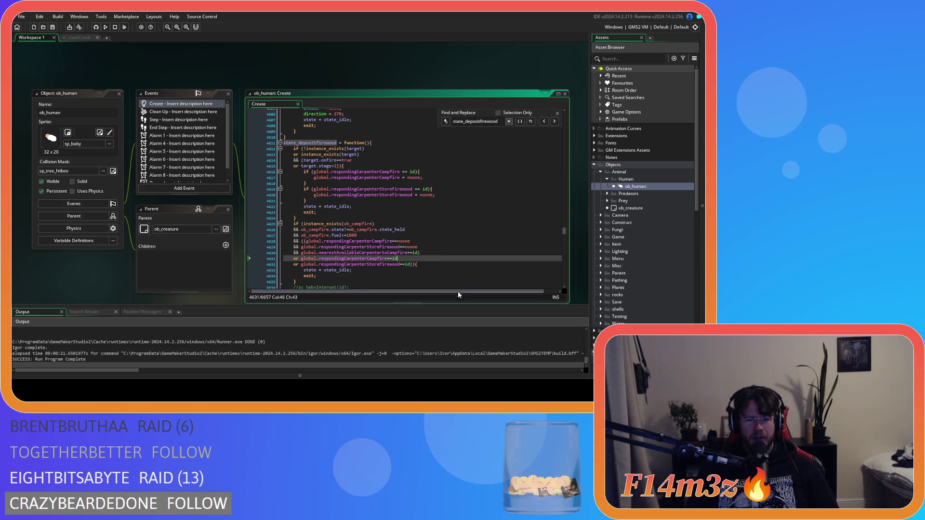
pyautogui.click(439, 262)
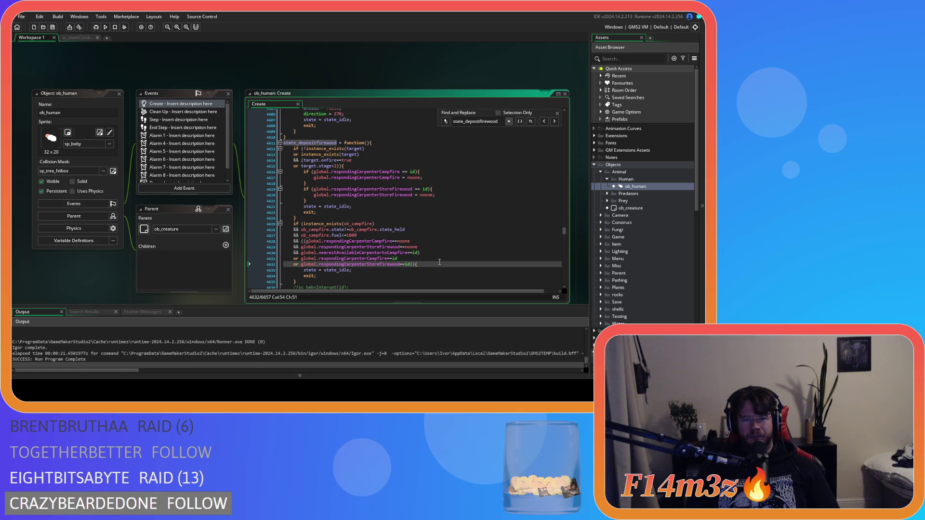
pyautogui.click(438, 252)
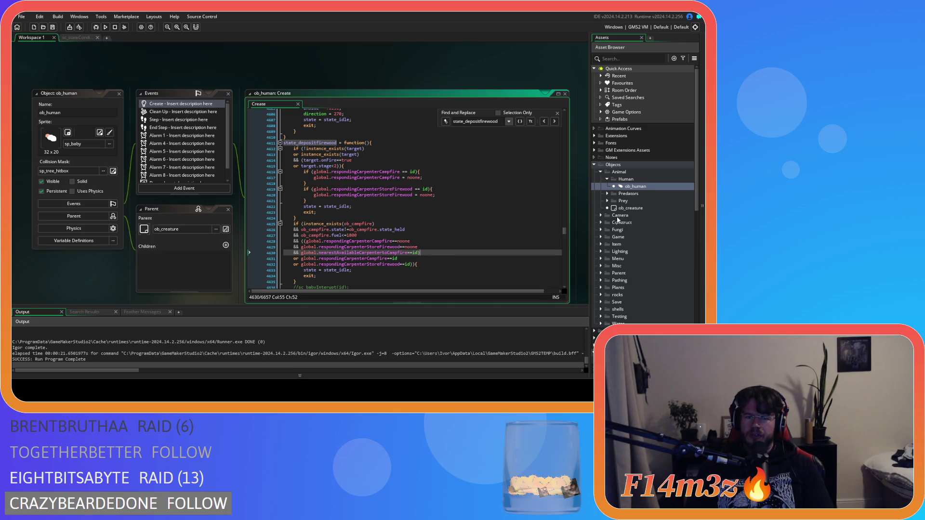
# Expand the Objects > Game folder to list ob_controller through ob_weather.
pyautogui.click(602, 237)
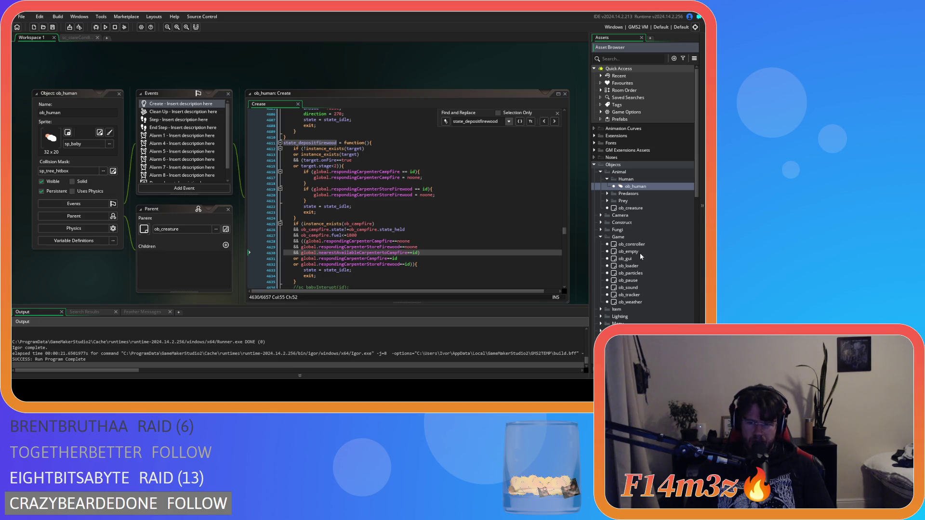
# Open ob_campfire from the Construct folder and bring up its Step event code.
pyautogui.click(601, 236)
pyautogui.click(600, 222)
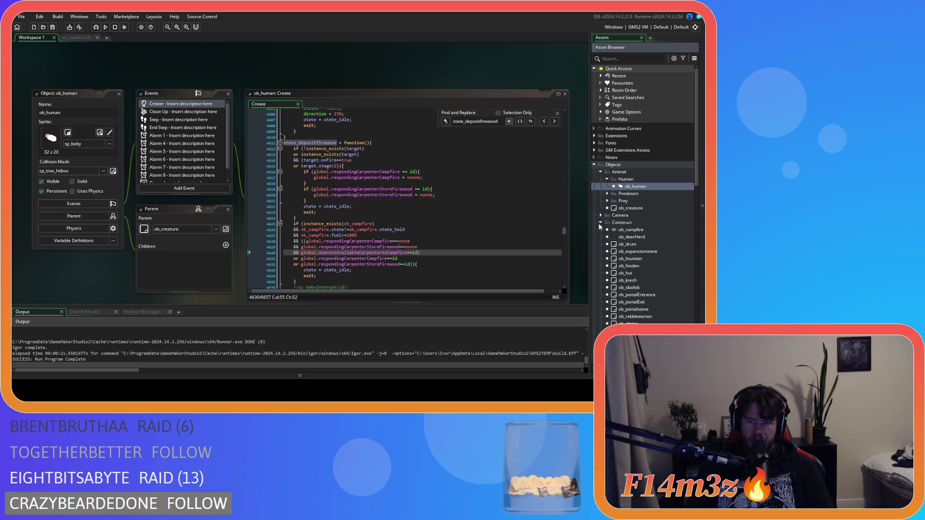
pyautogui.doubleClick(633, 230)
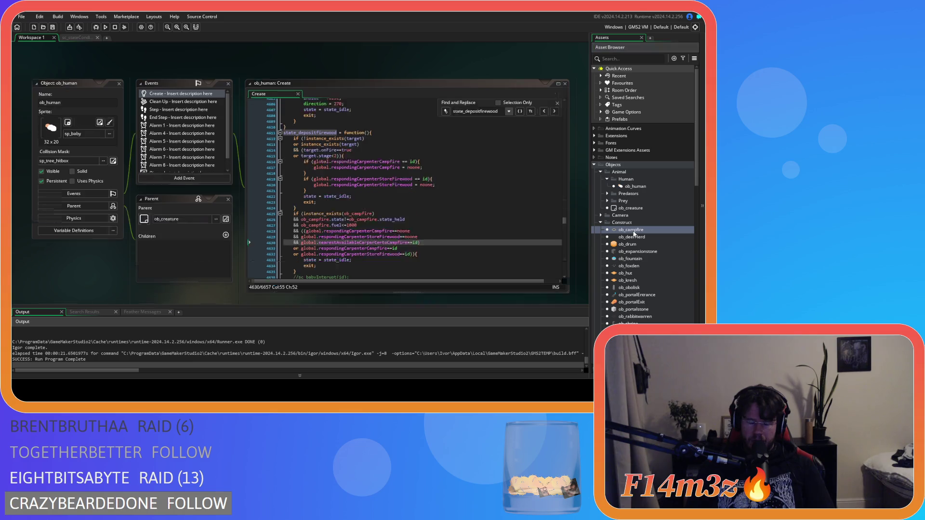
pyautogui.doubleClick(180, 83)
pyautogui.click(179, 89)
# Scroll through the campfire Step event's fuel and particle emission logic.
pyautogui.scroll(-8, 491, 233)
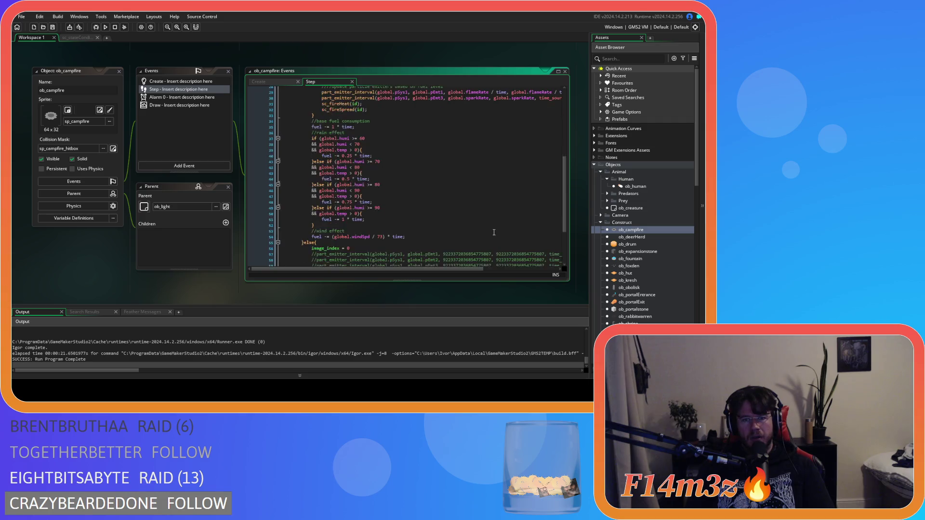
pyautogui.scroll(12, 493, 233)
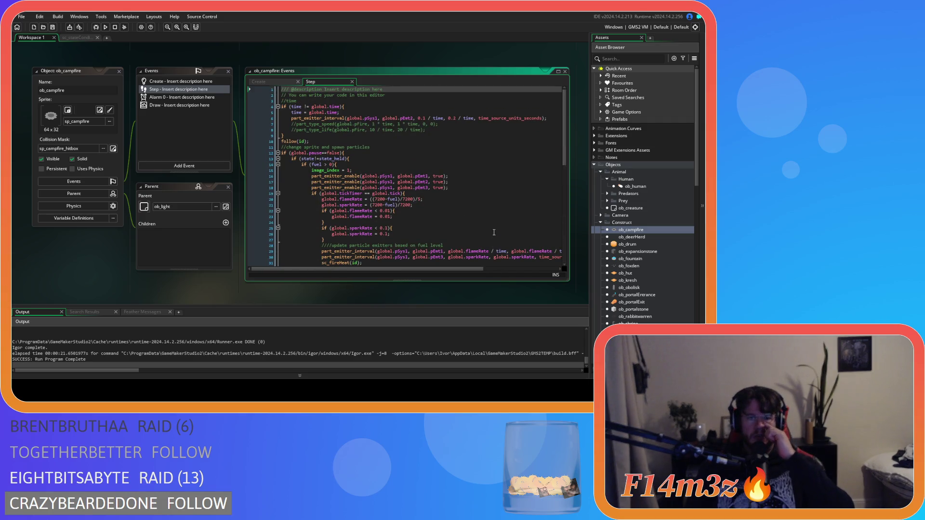
pyautogui.scroll(-5, 494, 233)
pyautogui.scroll(-8, 493, 233)
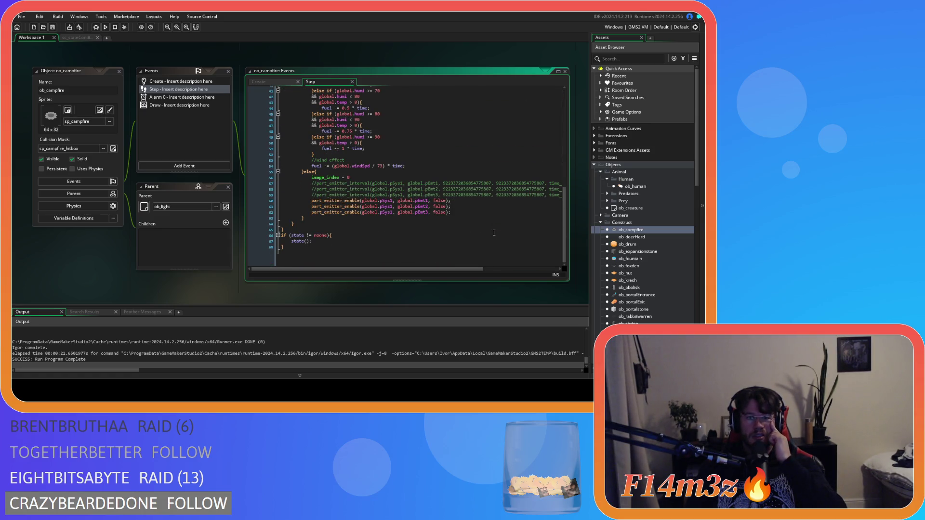
pyautogui.scroll(13, 494, 233)
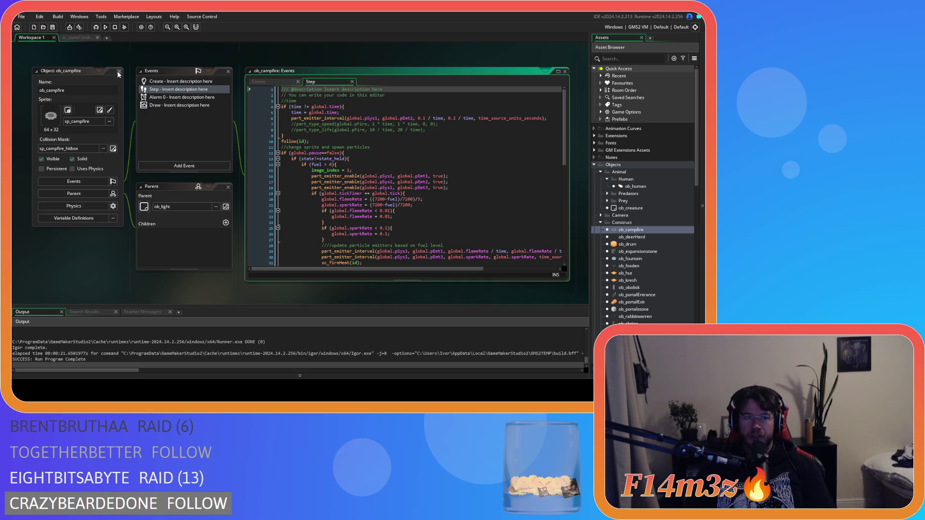
# Undo the noone and nearest-carpenter edits to ob_human's campfire condition.
pyautogui.doubleClick(106, 71)
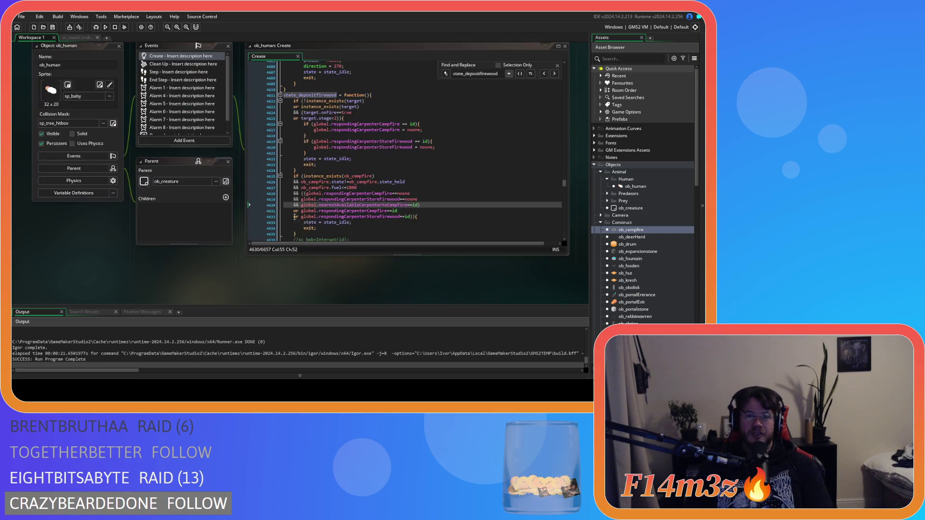
pyautogui.scroll(-2, 390, 179)
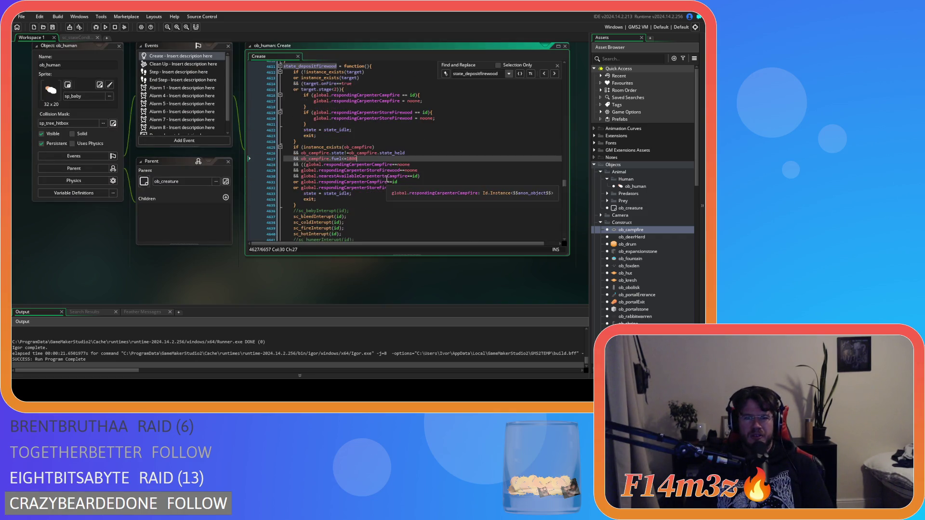
pyautogui.press('Up')
pyautogui.press('Up')
pyautogui.press('Up')
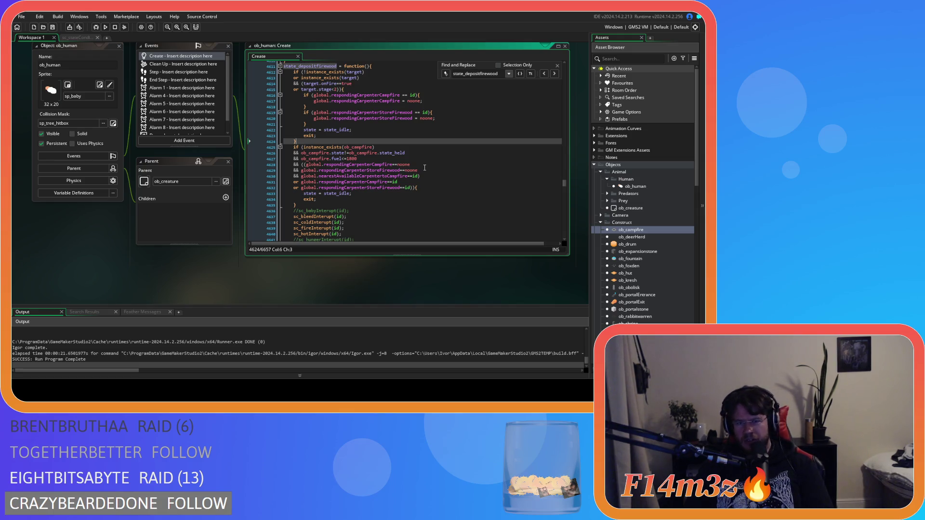
pyautogui.click(434, 168)
pyautogui.press('BackSpace')
pyautogui.press('BackSpace')
pyautogui.press('BackSpace')
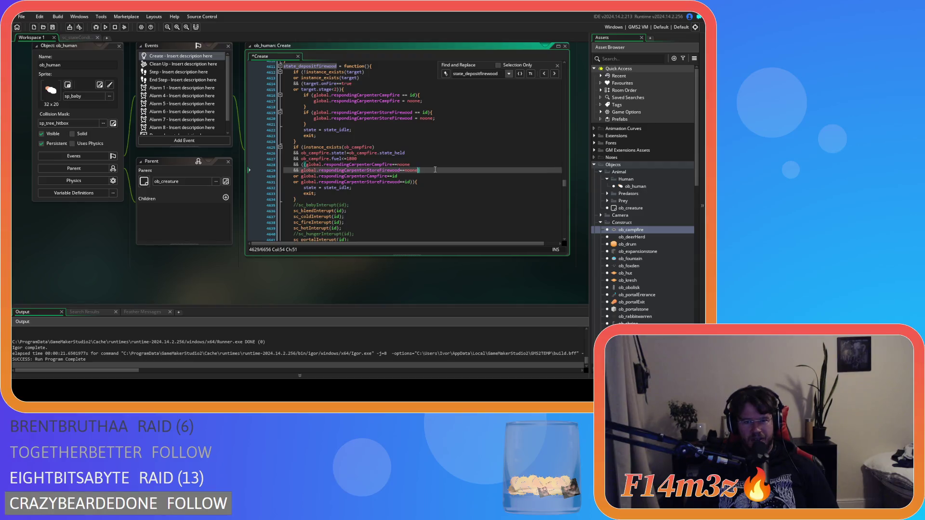
pyautogui.press('Delete')
pyautogui.press('Delete')
pyautogui.press('Delete')
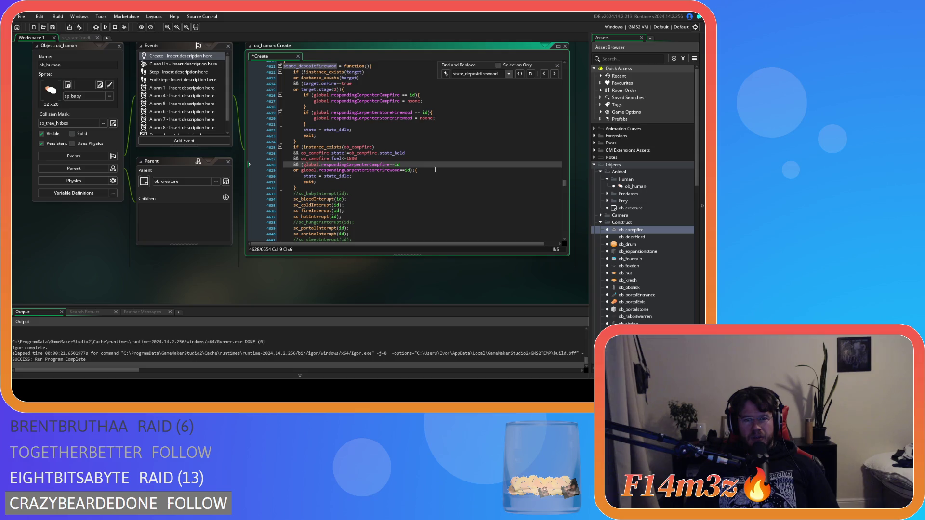
pyautogui.hotkey('ctrl', 'z')
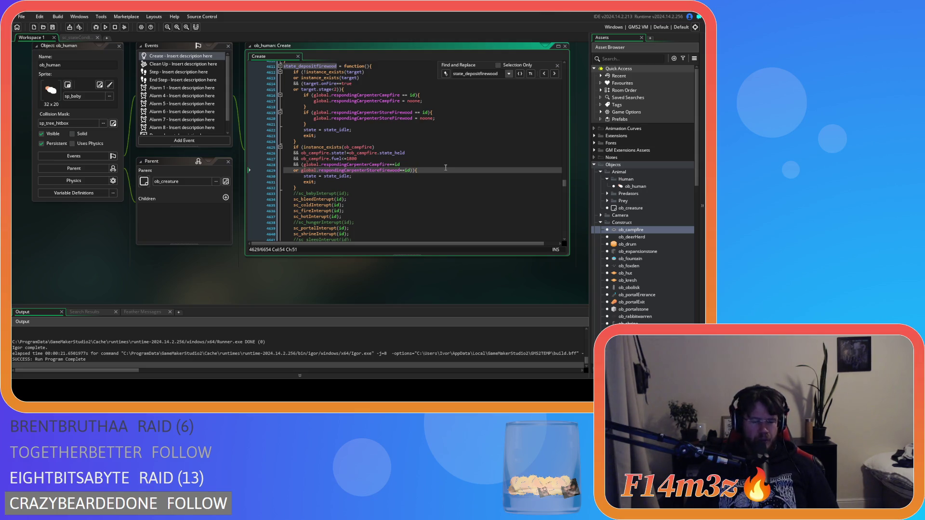
# Close the Find and Replace bar and review the condition on lines 4626–4629.
pyautogui.click(557, 65)
pyautogui.click(380, 197)
pyautogui.click(461, 155)
pyautogui.click(422, 170)
pyautogui.press('Left')
pyautogui.press('Left')
pyautogui.press('Left')
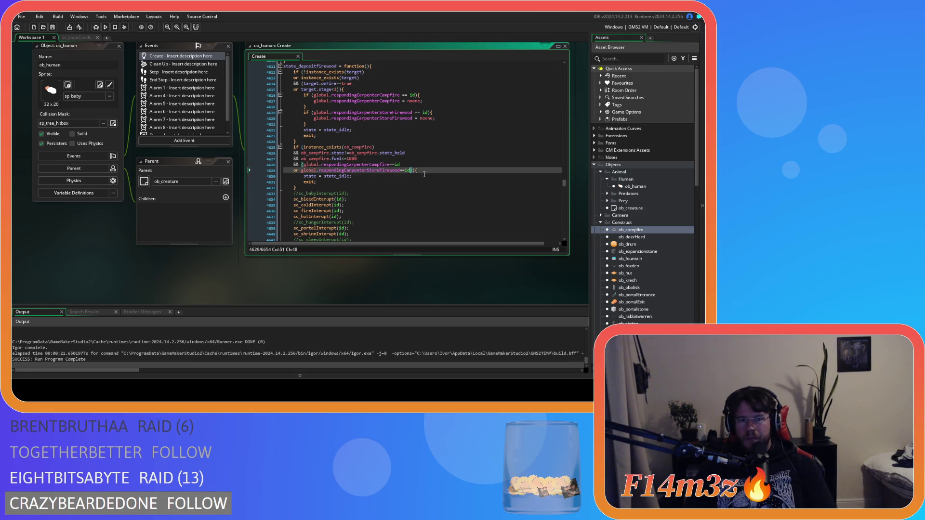
pyautogui.click(430, 168)
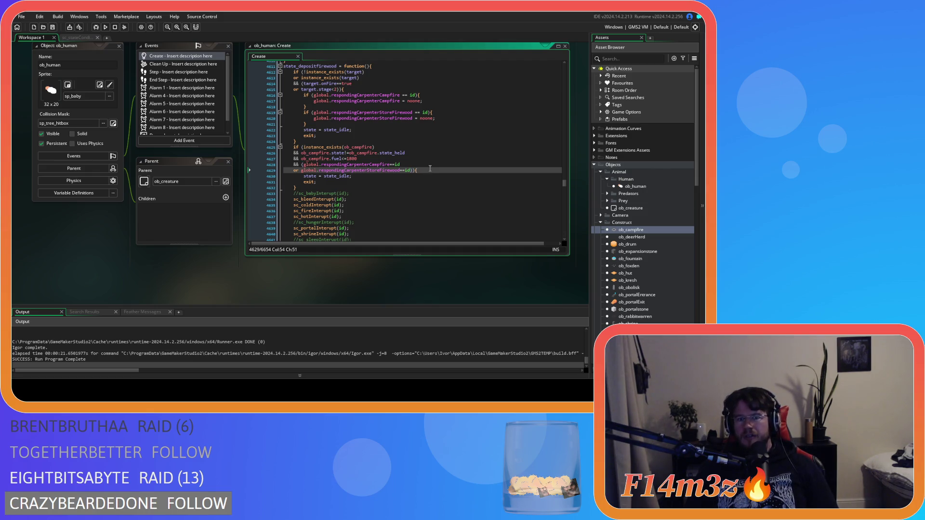
pyautogui.scroll(4, 200, 180)
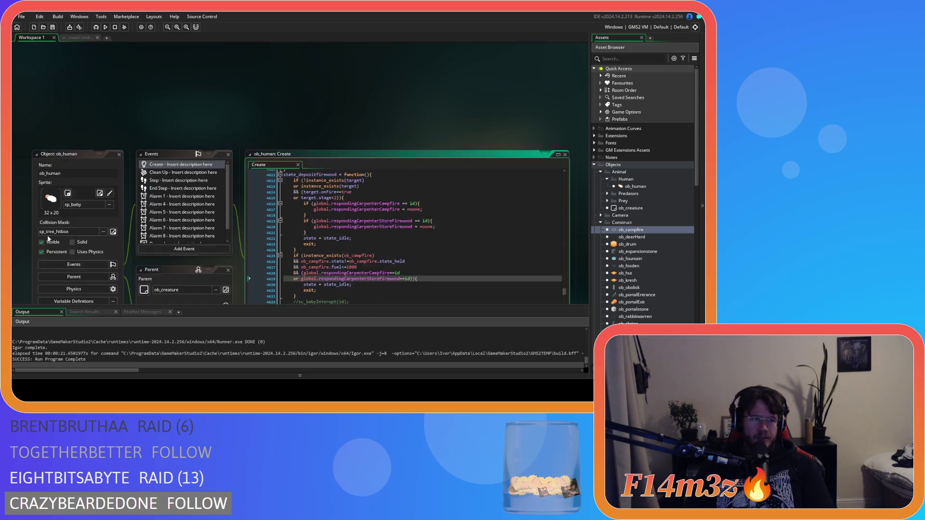
pyautogui.scroll(-5, 92, 198)
pyautogui.scroll(2, 92, 201)
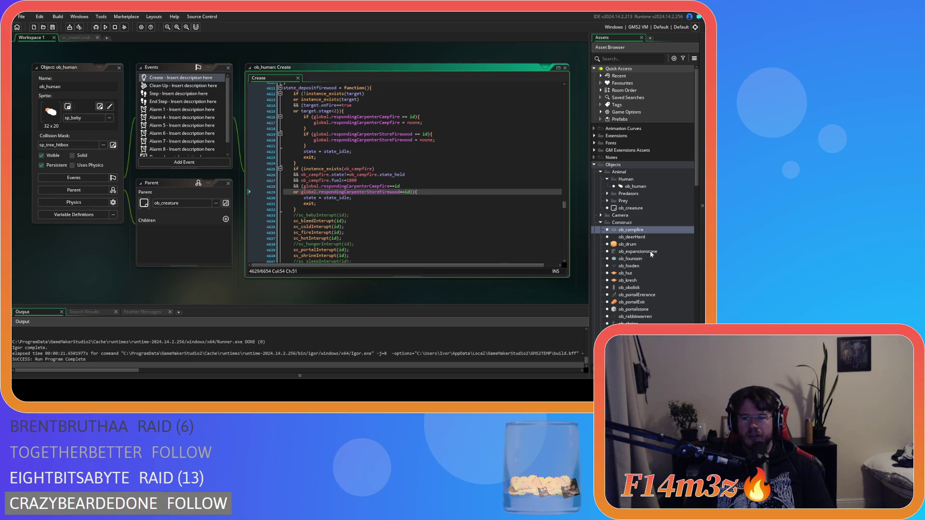
pyautogui.scroll(-9, 629, 221)
pyautogui.scroll(-7, 630, 221)
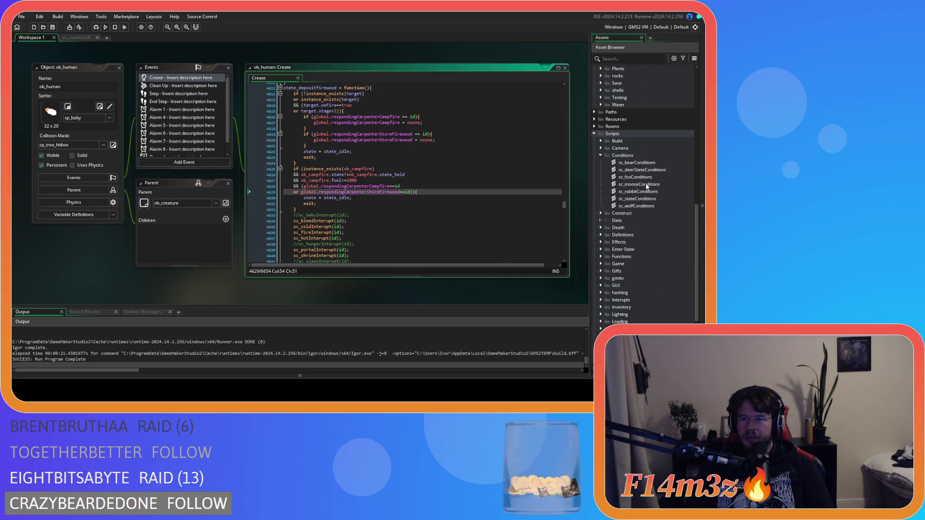
pyautogui.doubleClick(654, 198)
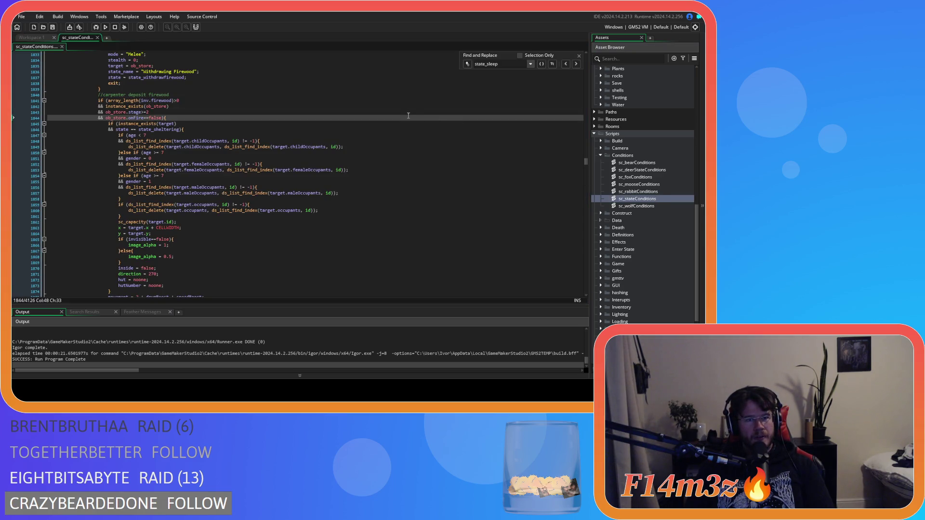
pyautogui.scroll(5, 408, 117)
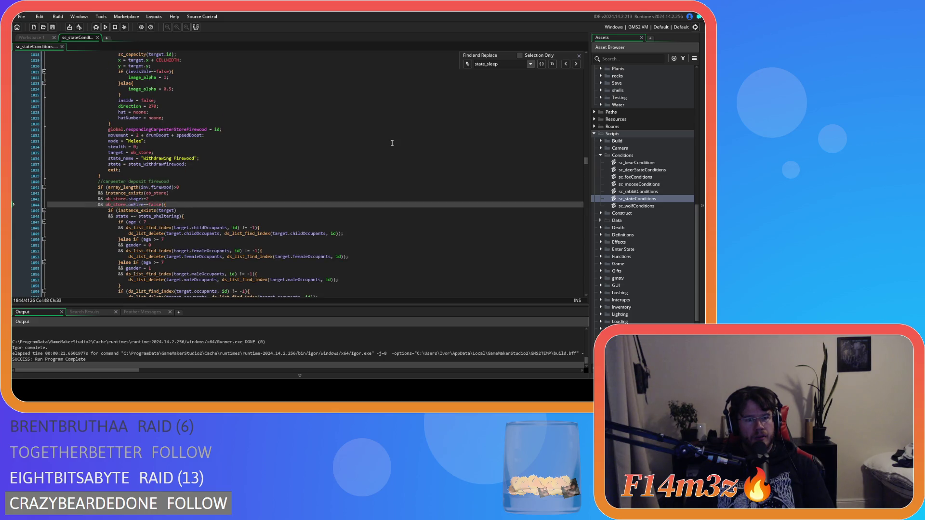
pyautogui.scroll(19, 392, 143)
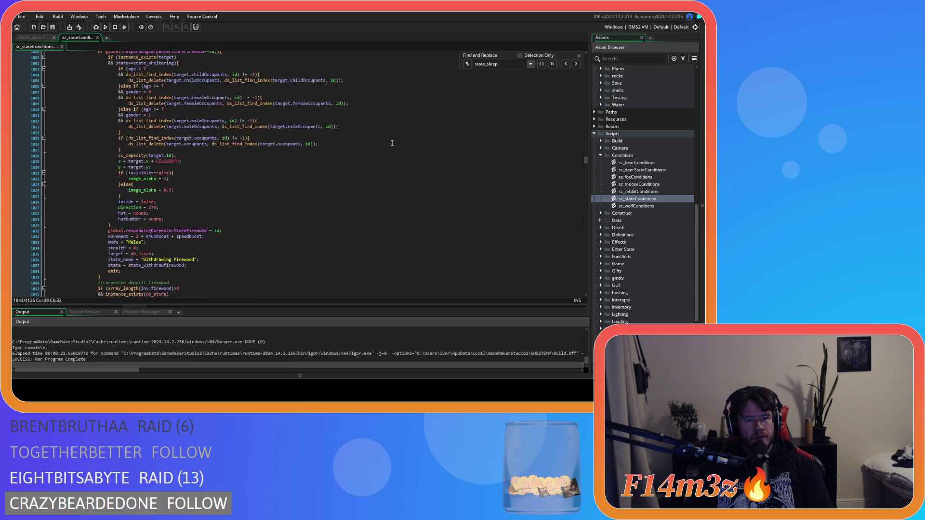
pyautogui.scroll(12, 391, 143)
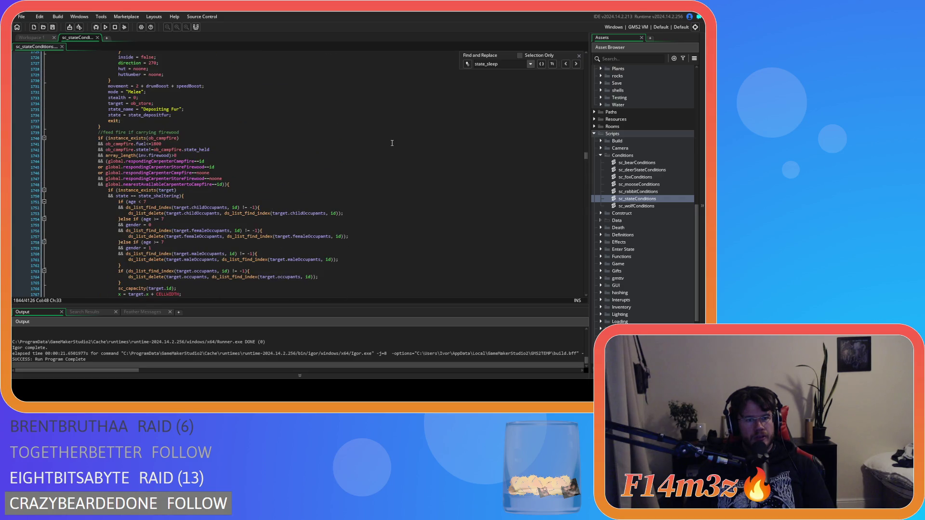
pyautogui.scroll(-15, 391, 142)
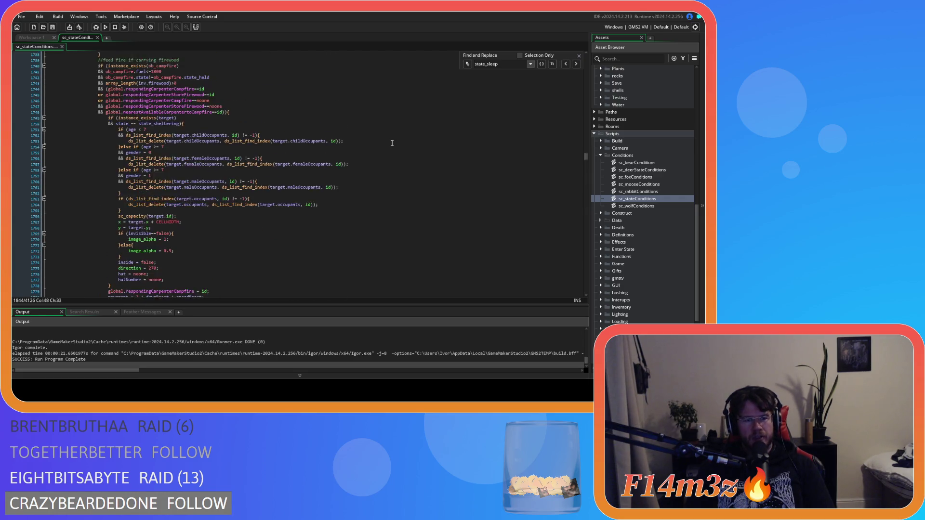
pyautogui.scroll(-5, 392, 142)
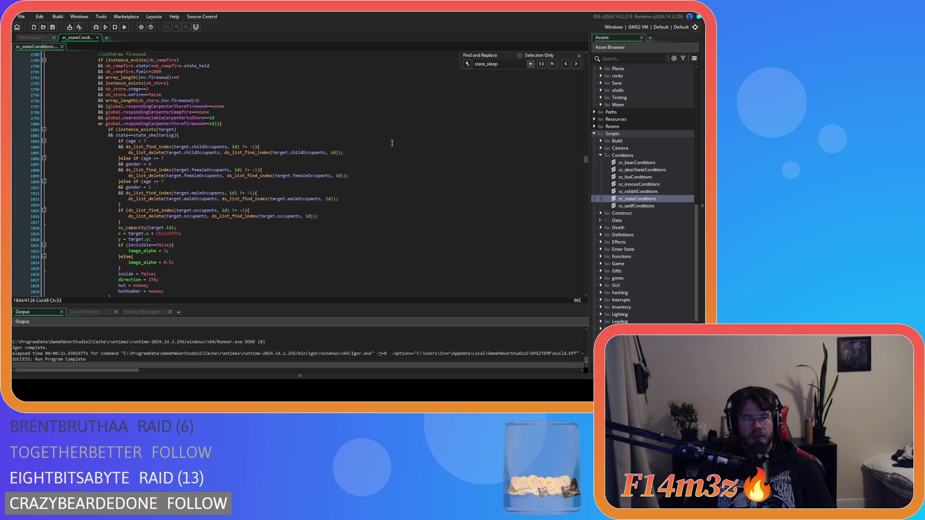
pyautogui.scroll(-10, 392, 143)
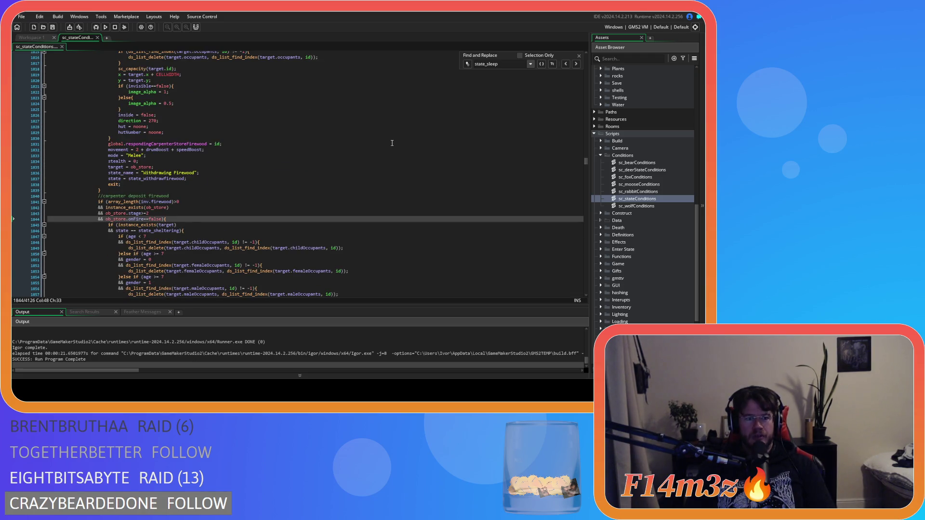
pyautogui.scroll(-4, 392, 143)
pyautogui.scroll(-5, 392, 142)
pyautogui.scroll(-6, 392, 143)
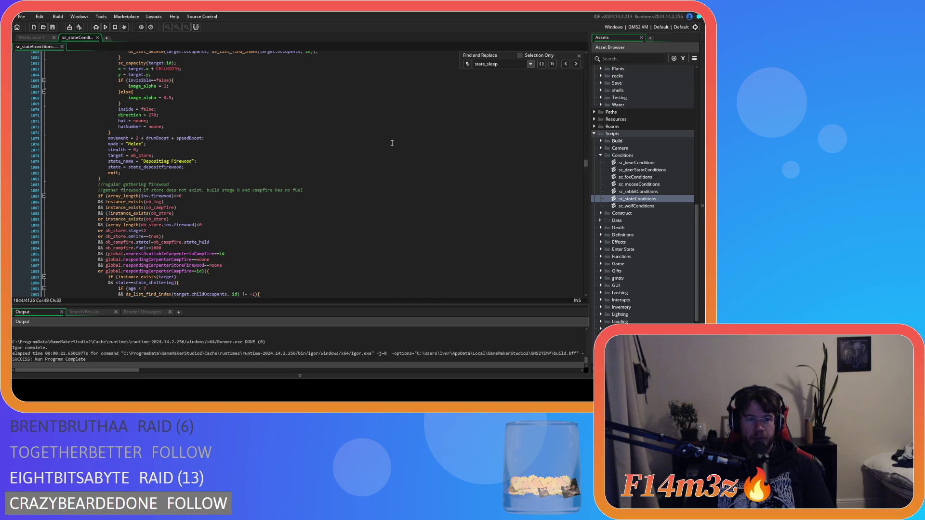
pyautogui.scroll(6, 392, 143)
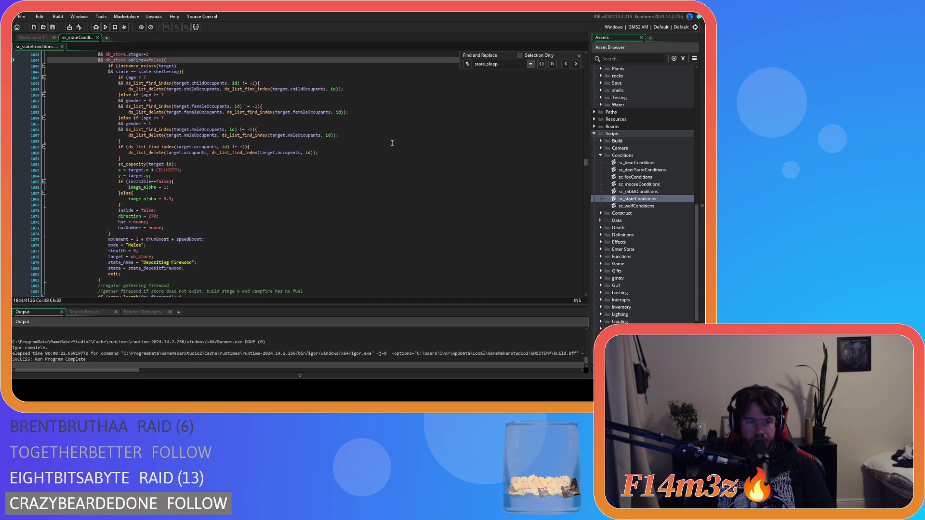
pyautogui.scroll(1, 391, 142)
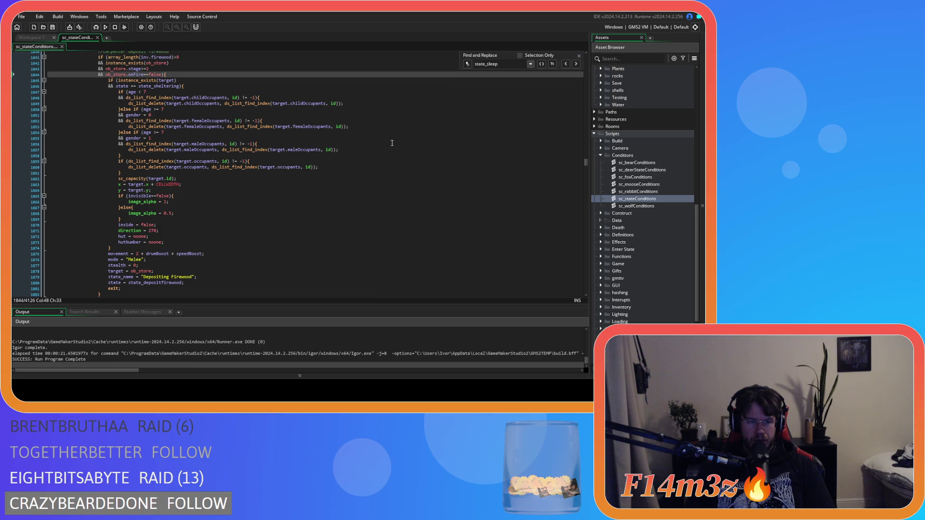
pyautogui.scroll(-7, 391, 143)
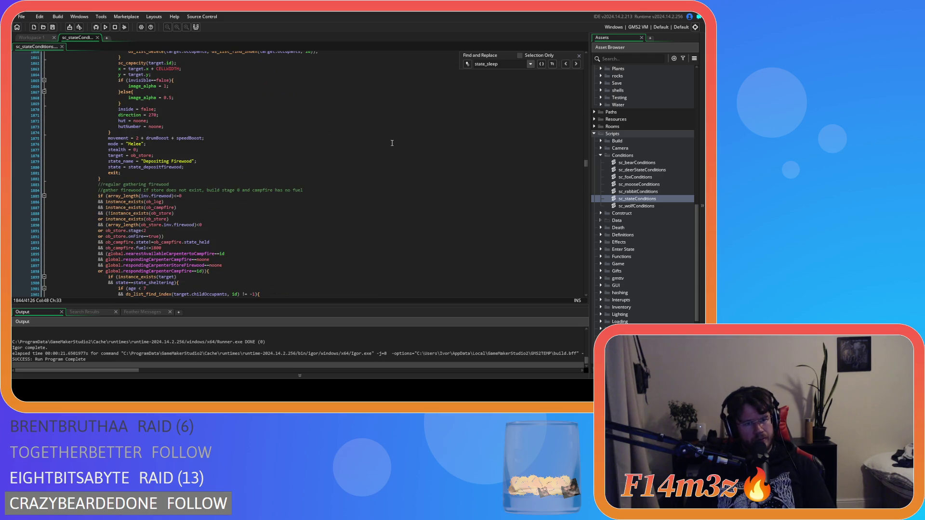
pyautogui.scroll(20, 391, 143)
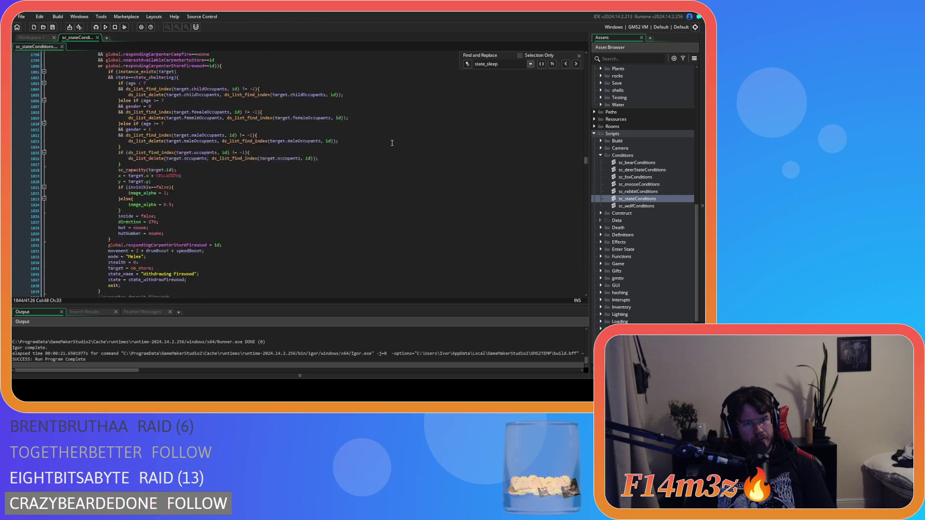
pyautogui.scroll(-11, 392, 142)
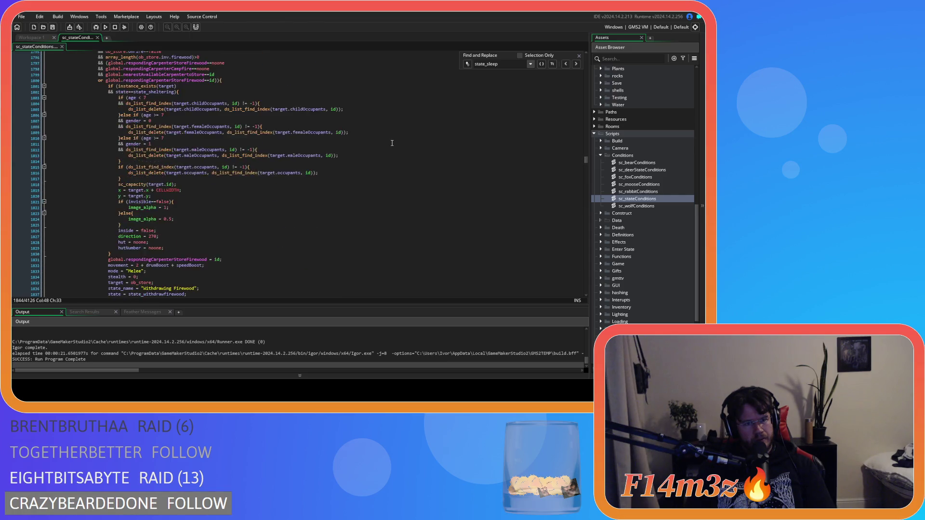
pyautogui.scroll(-15, 392, 143)
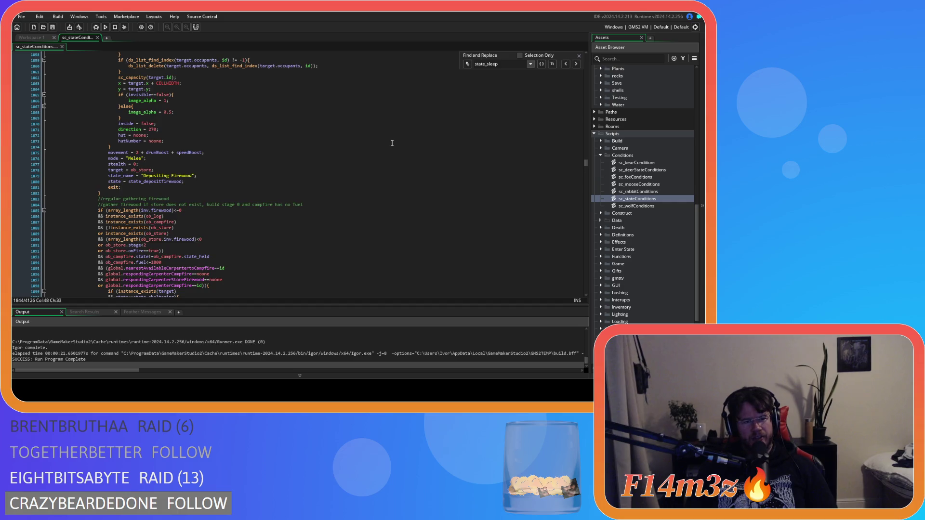
pyautogui.scroll(20, 391, 143)
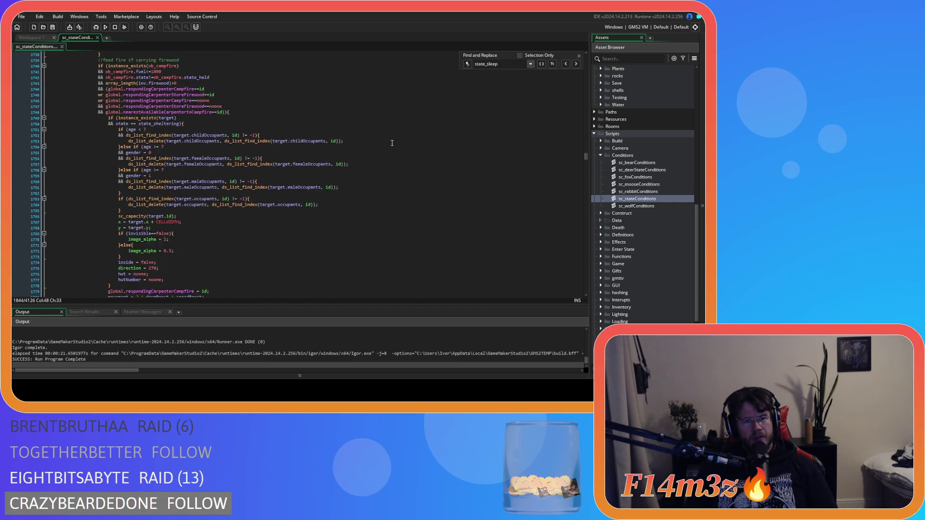
pyautogui.scroll(5, 391, 142)
pyautogui.scroll(-20, 392, 143)
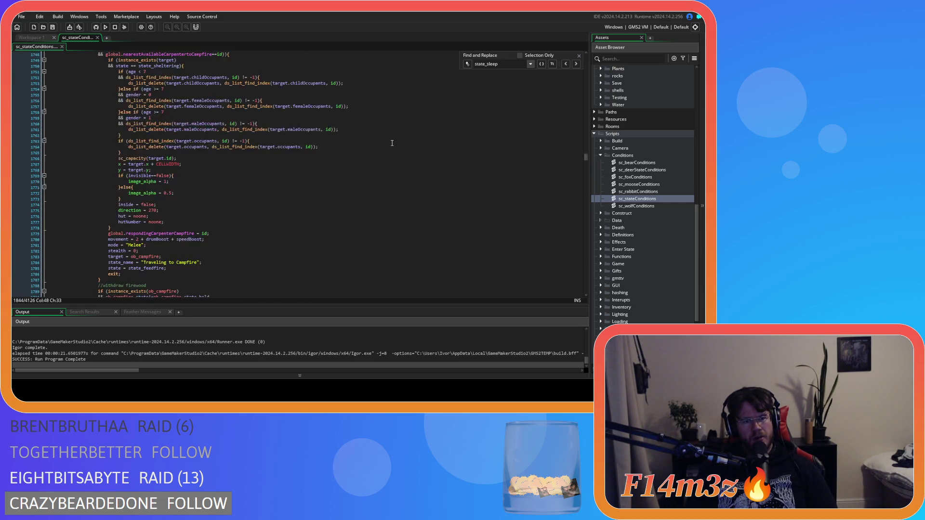
pyautogui.scroll(-4, 391, 143)
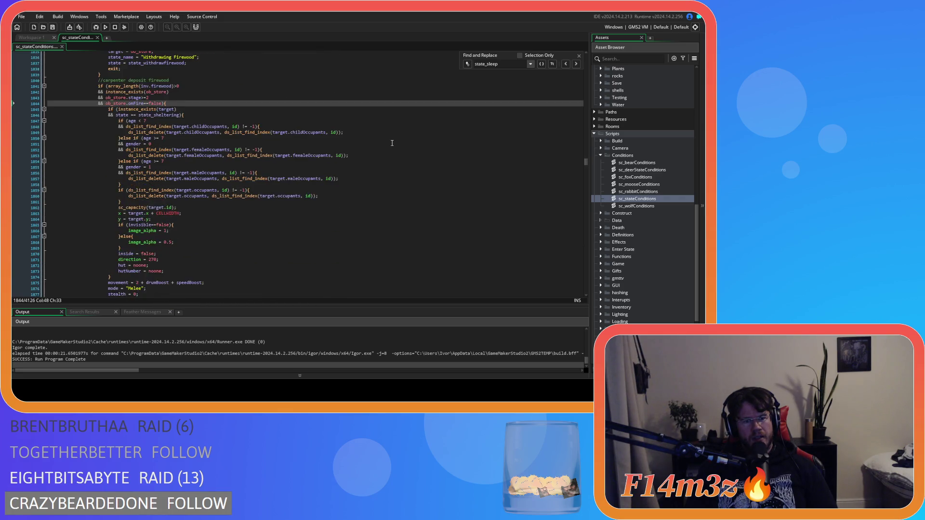
pyautogui.scroll(20, 392, 143)
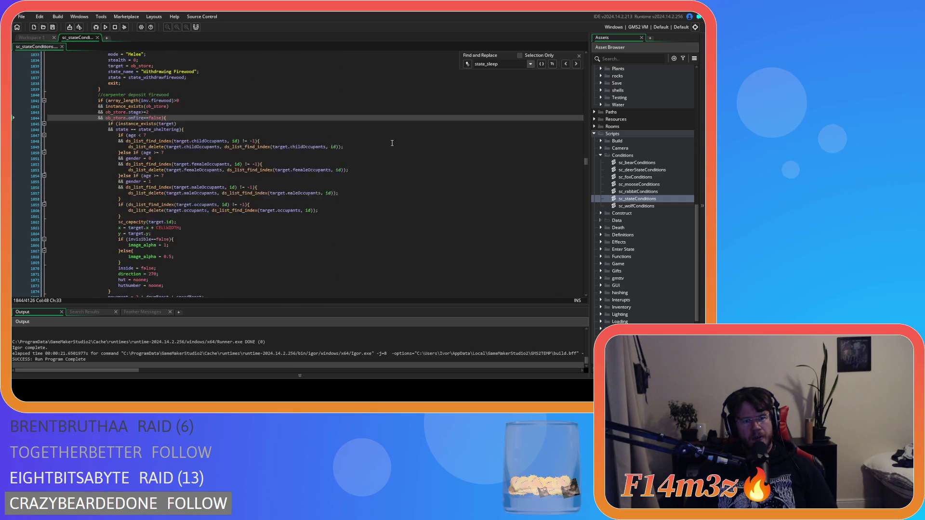
pyautogui.scroll(18, 392, 143)
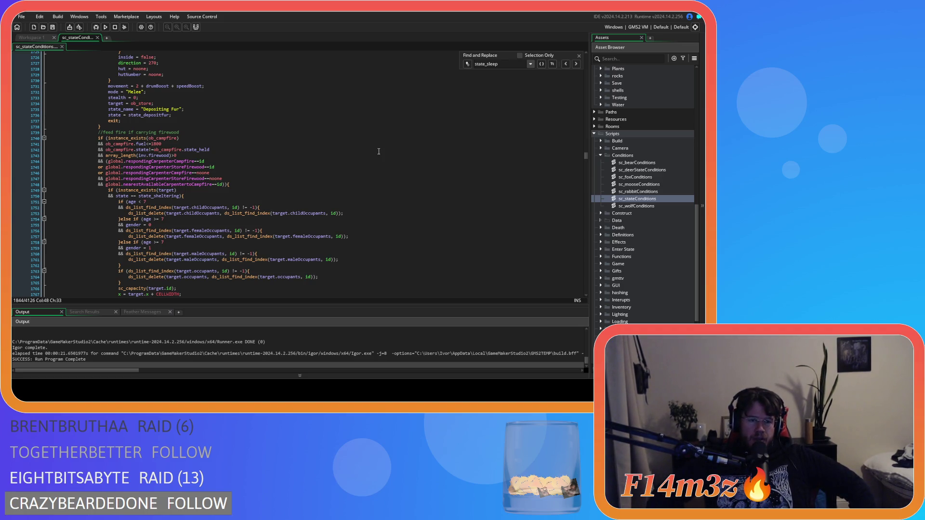
pyautogui.scroll(-4, 377, 152)
pyautogui.scroll(-15, 370, 158)
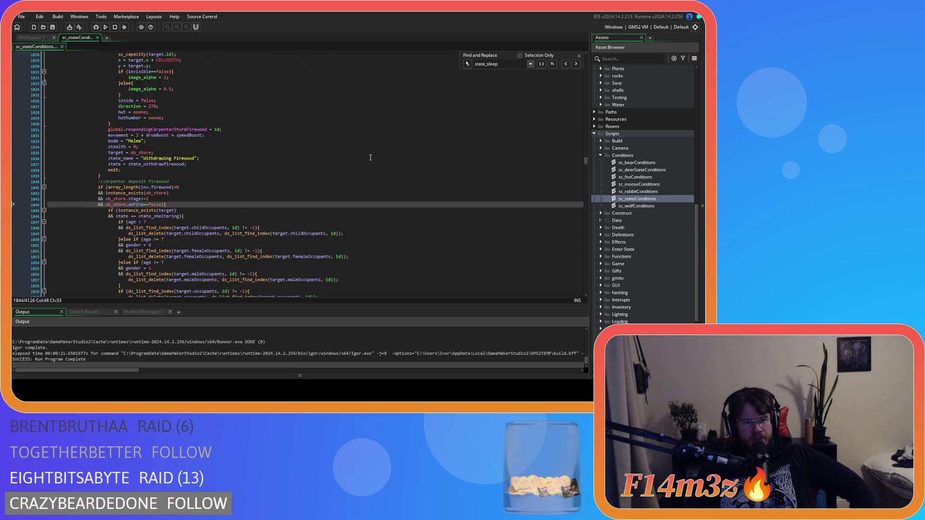
pyautogui.scroll(-5, 371, 158)
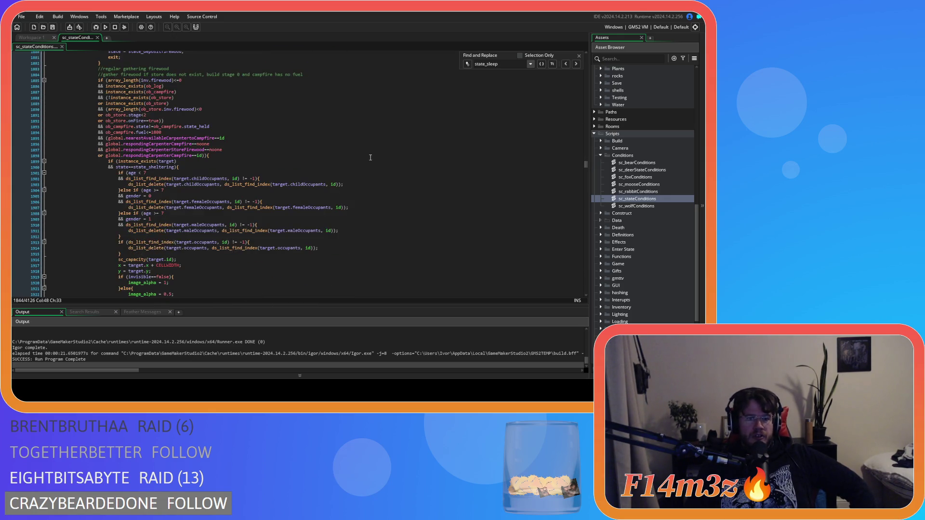
pyautogui.scroll(-11, 370, 158)
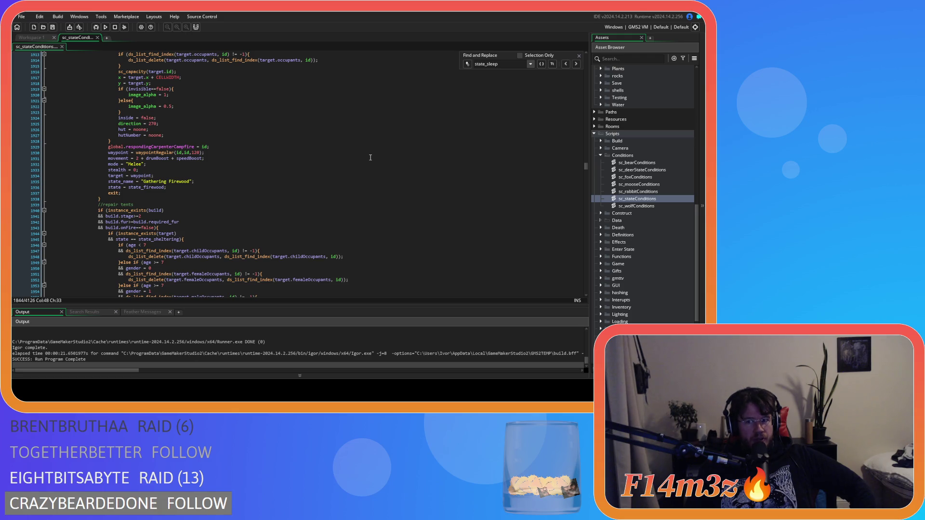
pyautogui.scroll(-3, 370, 158)
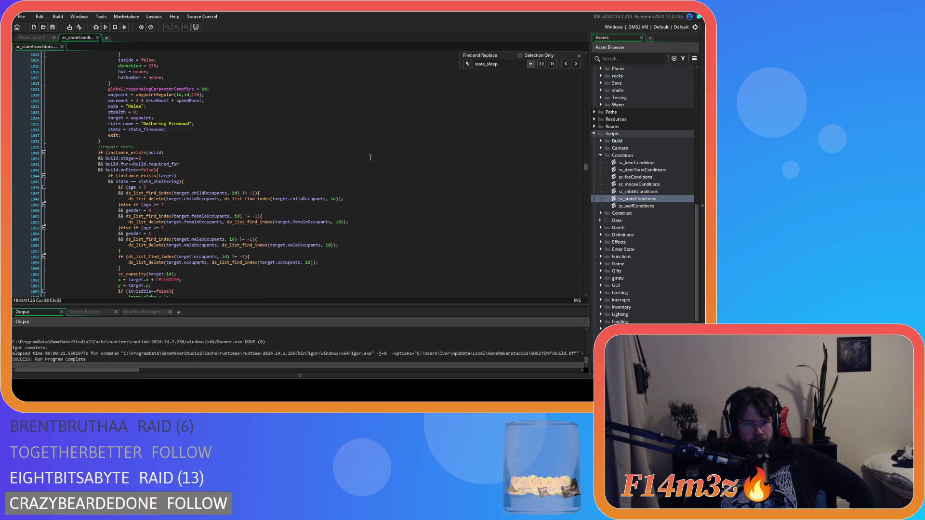
pyautogui.scroll(-4, 370, 158)
pyautogui.scroll(-4, 370, 158)
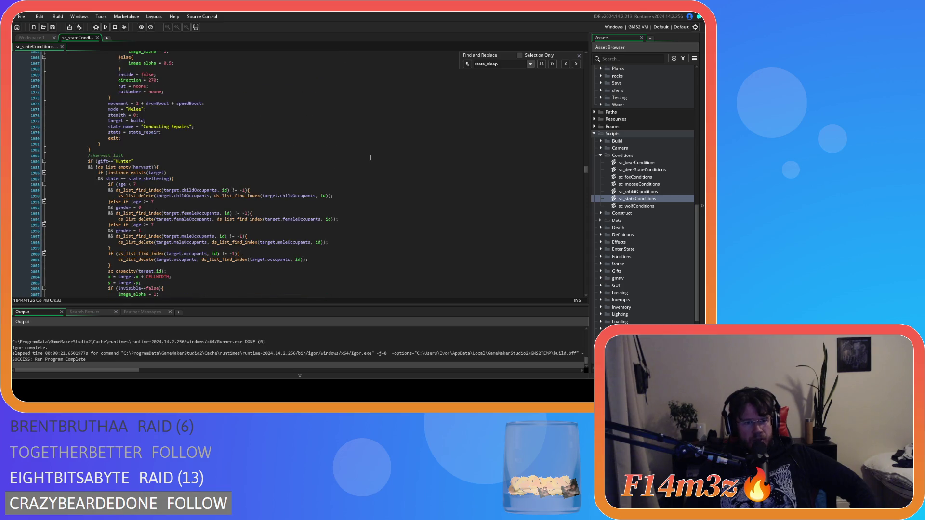
pyautogui.scroll(-4, 371, 158)
pyautogui.scroll(10, 371, 158)
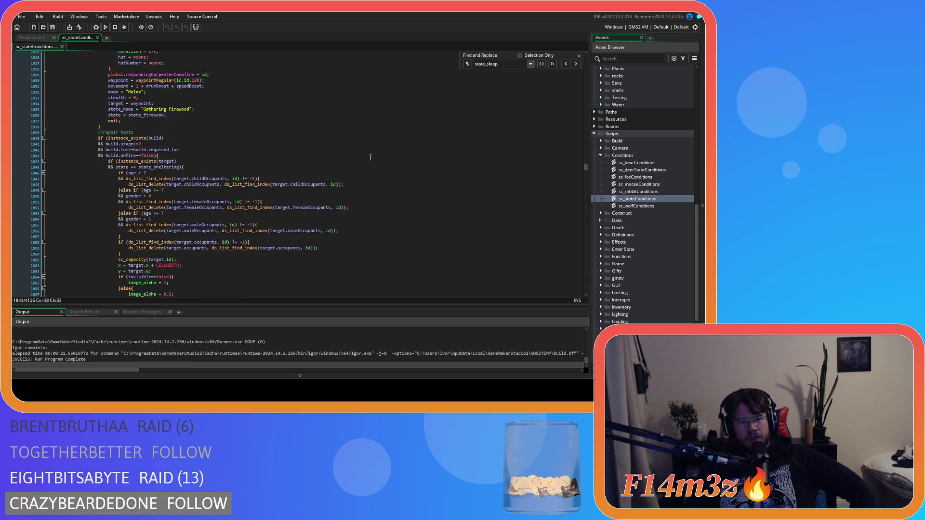
pyautogui.scroll(4, 371, 157)
pyautogui.scroll(6, 370, 157)
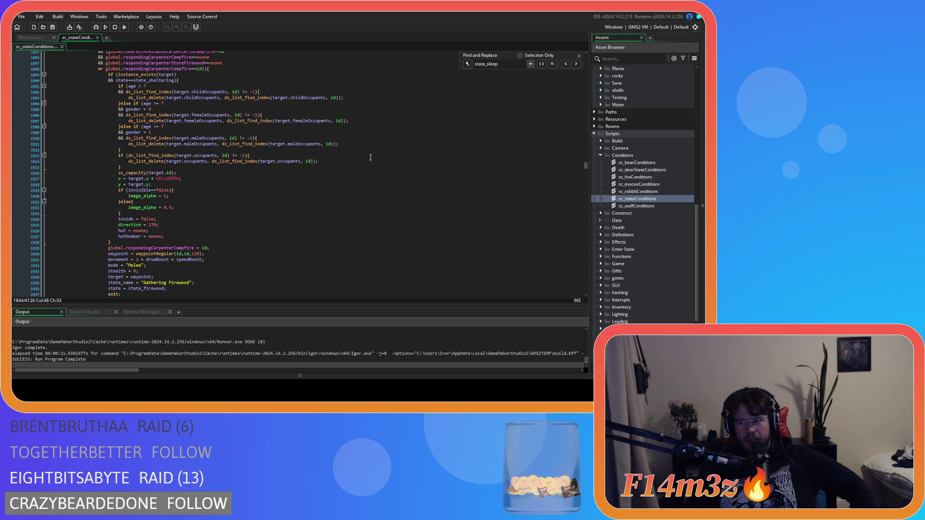
pyautogui.scroll(-4, 371, 157)
pyautogui.scroll(-5, 371, 157)
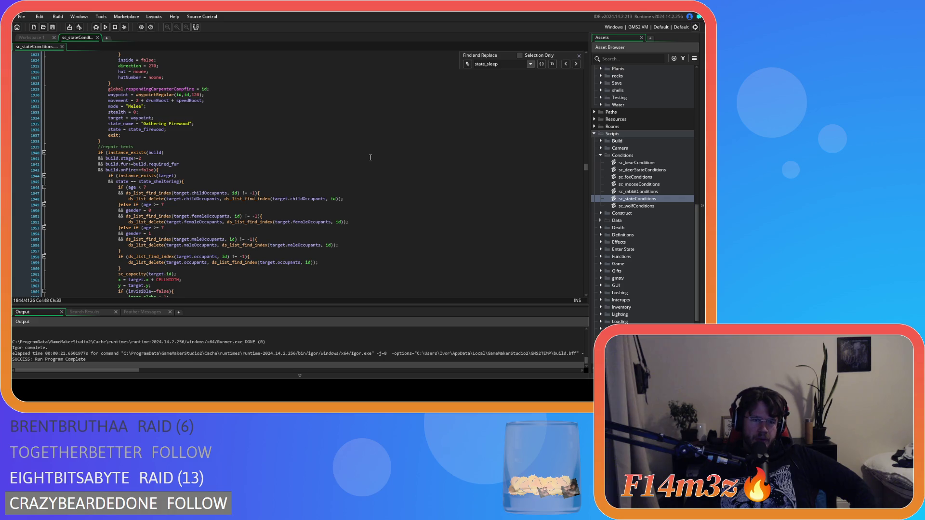
pyautogui.scroll(-15, 370, 157)
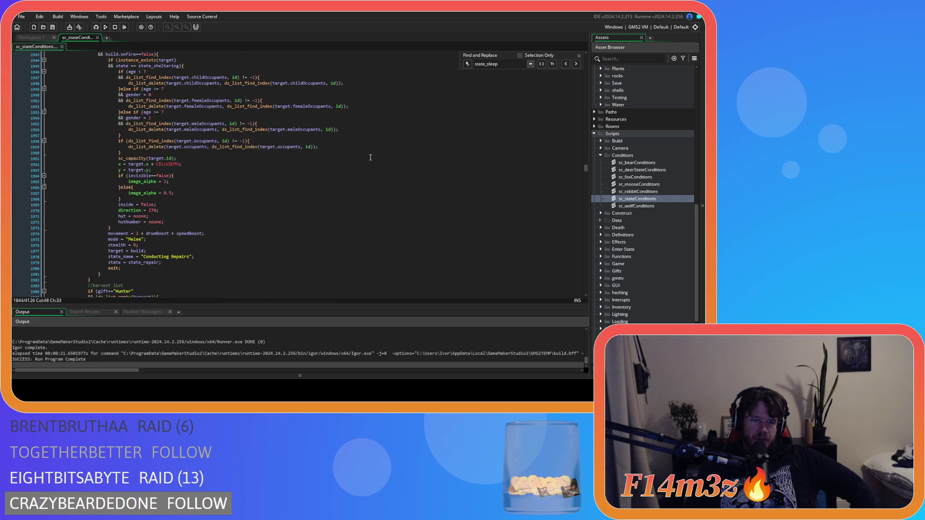
pyautogui.scroll(20, 371, 158)
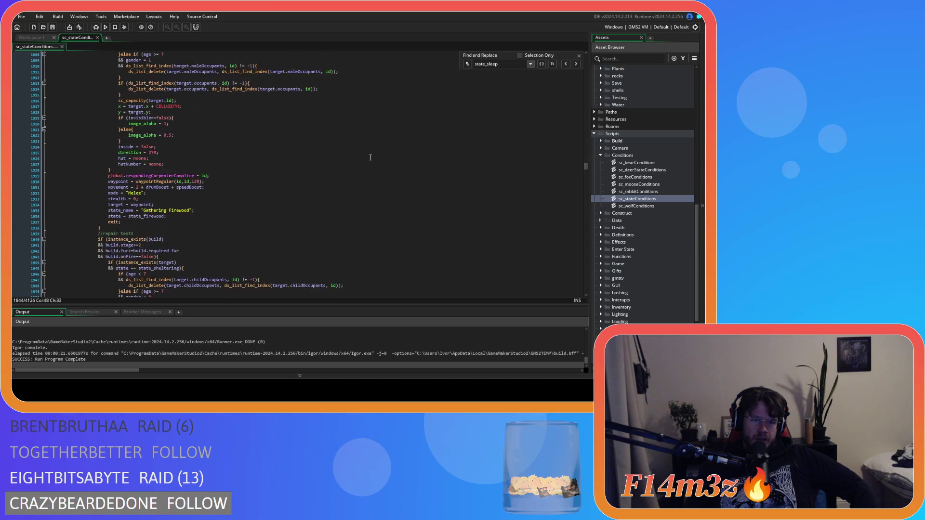
pyautogui.scroll(12, 370, 157)
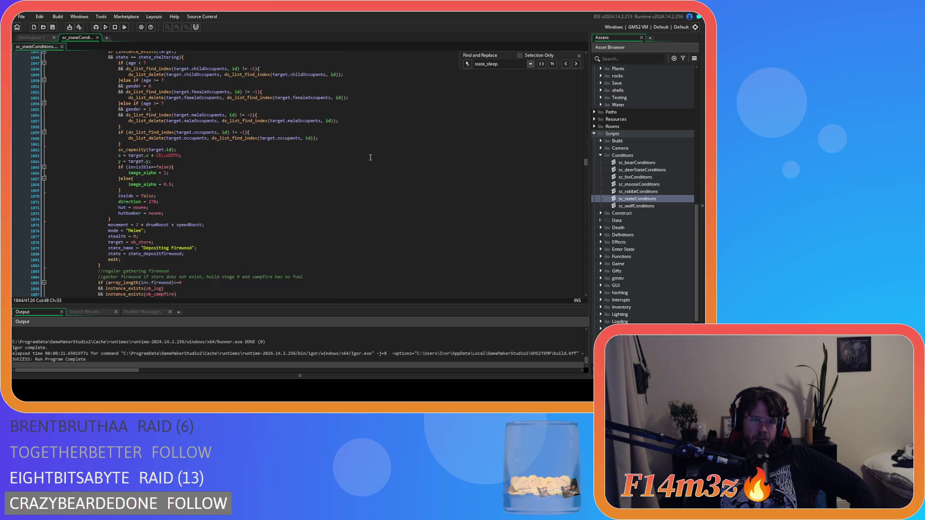
pyautogui.scroll(17, 370, 158)
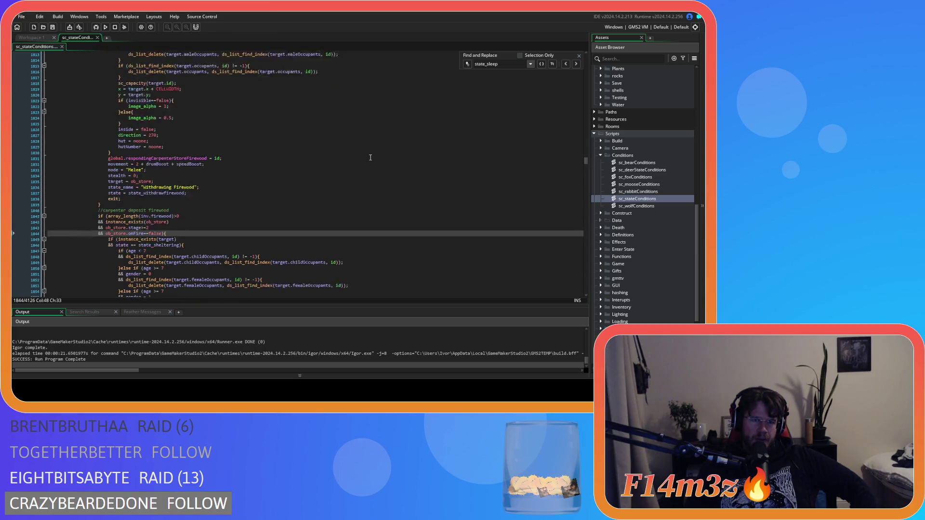
pyautogui.scroll(20, 371, 157)
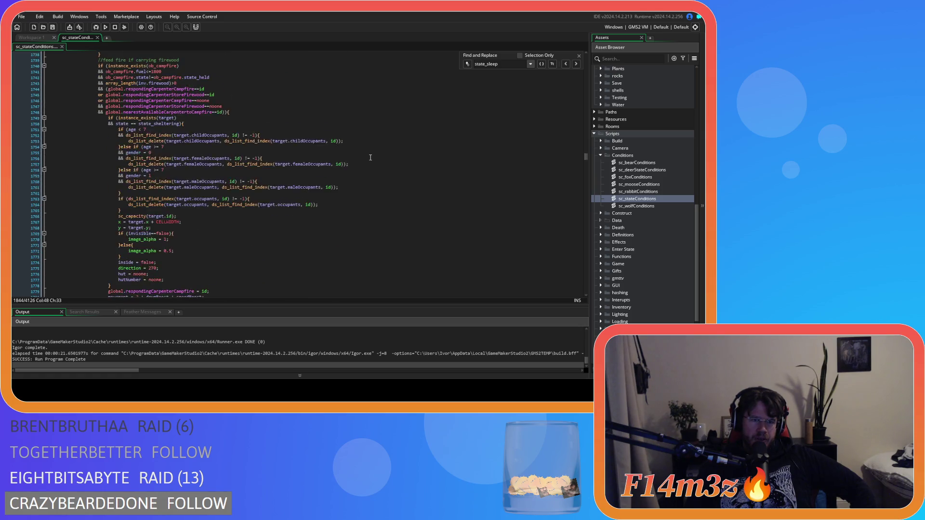
pyautogui.scroll(20, 371, 157)
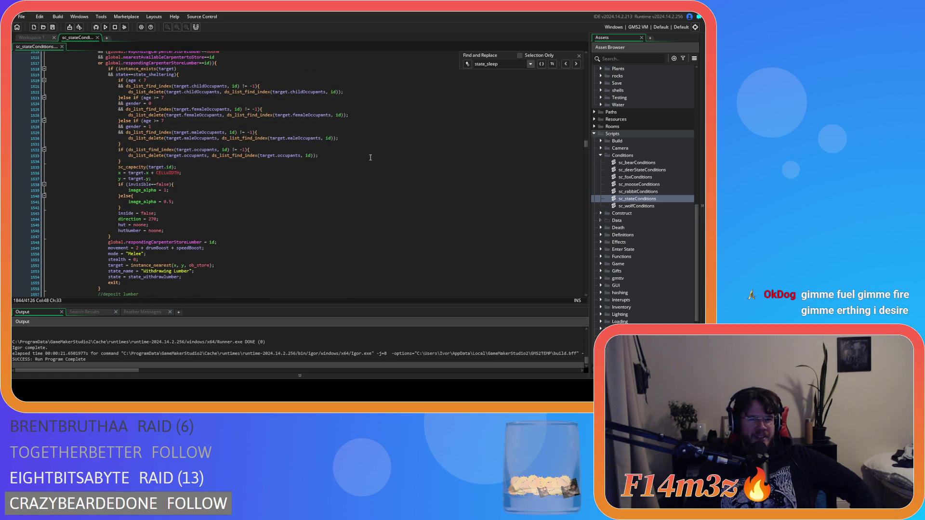
pyautogui.scroll(20, 371, 157)
pyautogui.scroll(-6, 221, 126)
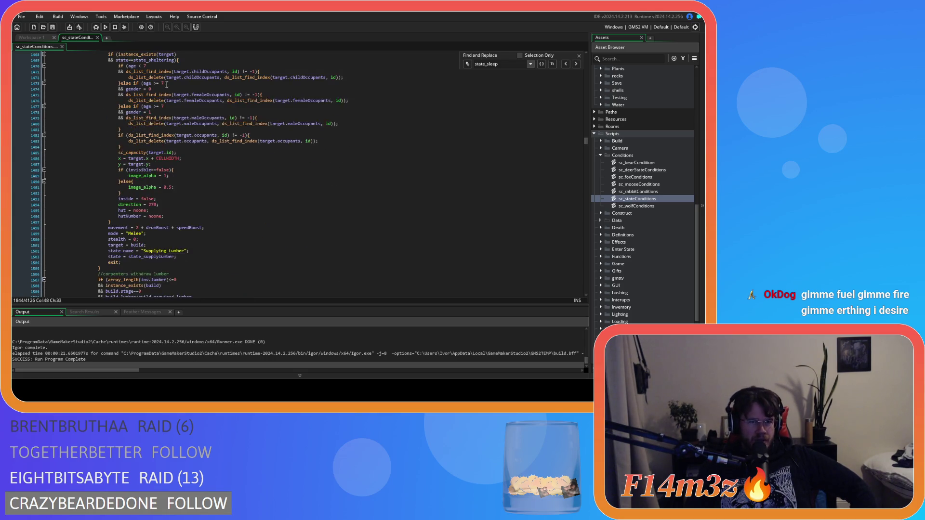
pyautogui.scroll(-1, 167, 85)
pyautogui.scroll(-8, 210, 89)
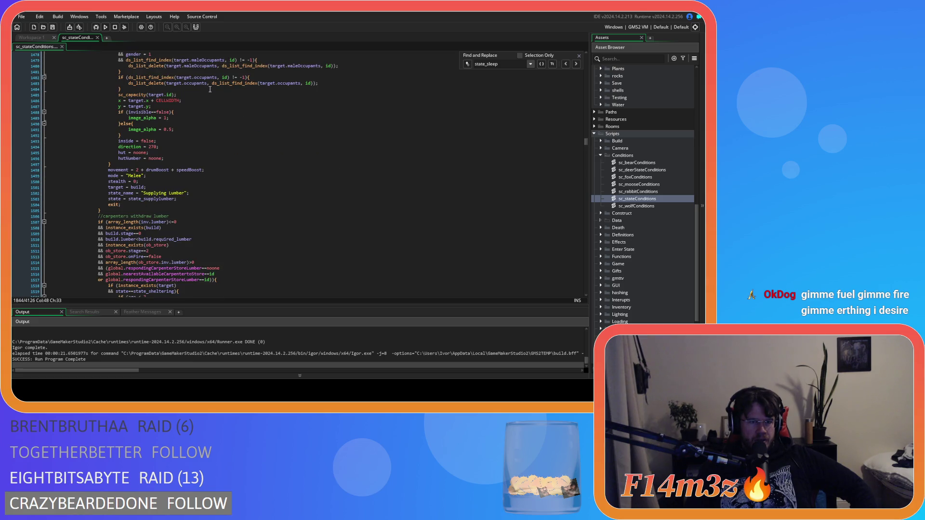
pyautogui.scroll(-20, 178, 184)
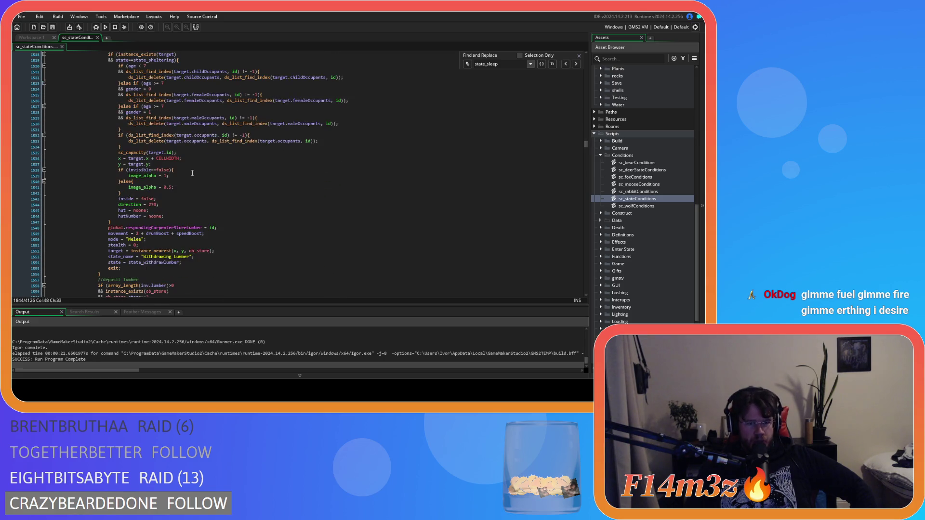
pyautogui.scroll(-17, 192, 173)
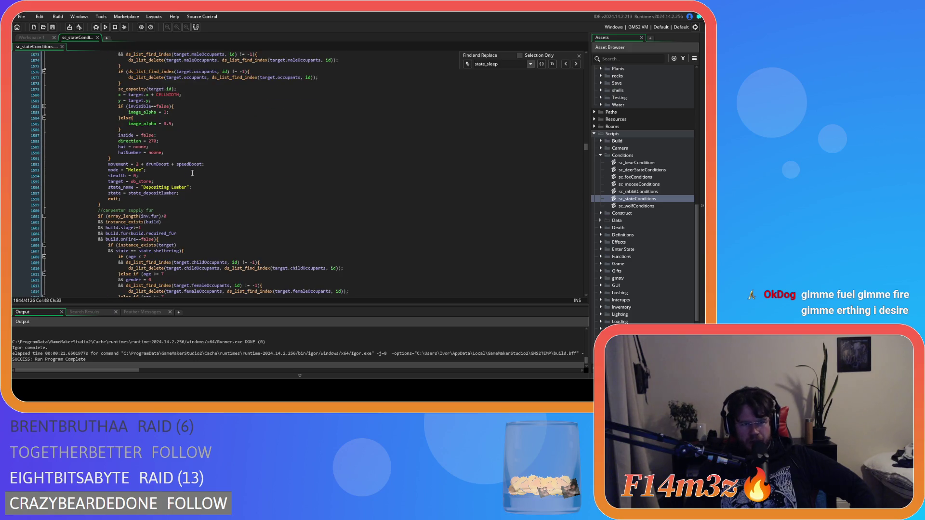
pyautogui.scroll(8, 192, 173)
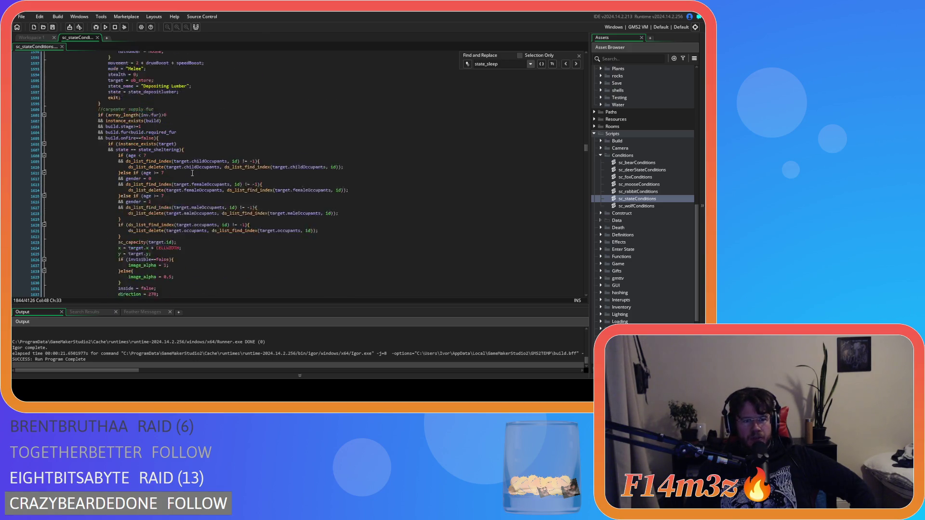
pyautogui.scroll(10, 192, 173)
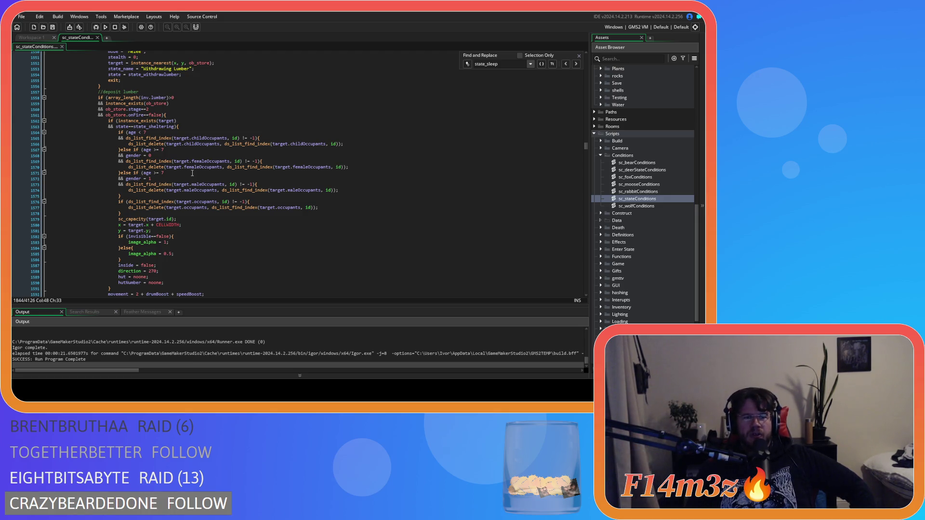
pyautogui.scroll(-5, 192, 173)
pyautogui.scroll(-5, 192, 173)
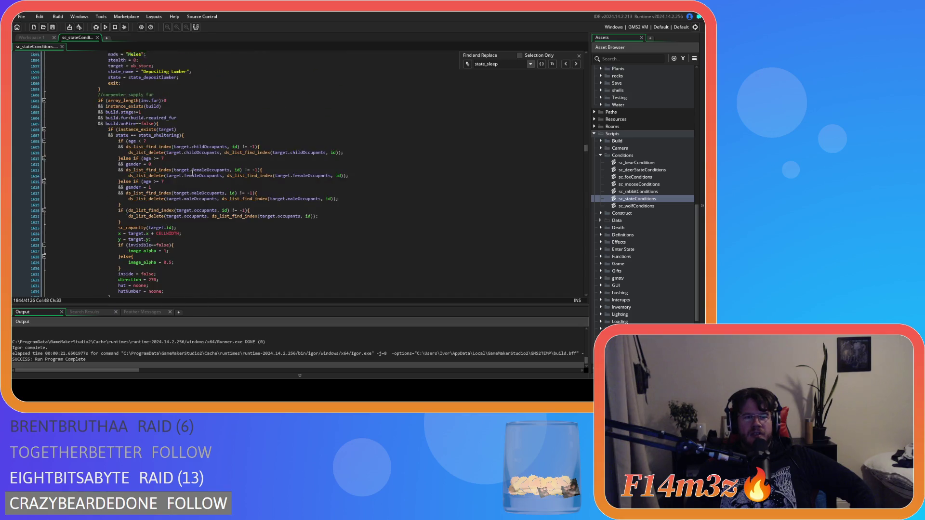
pyautogui.scroll(-4, 193, 173)
pyautogui.scroll(-10, 192, 173)
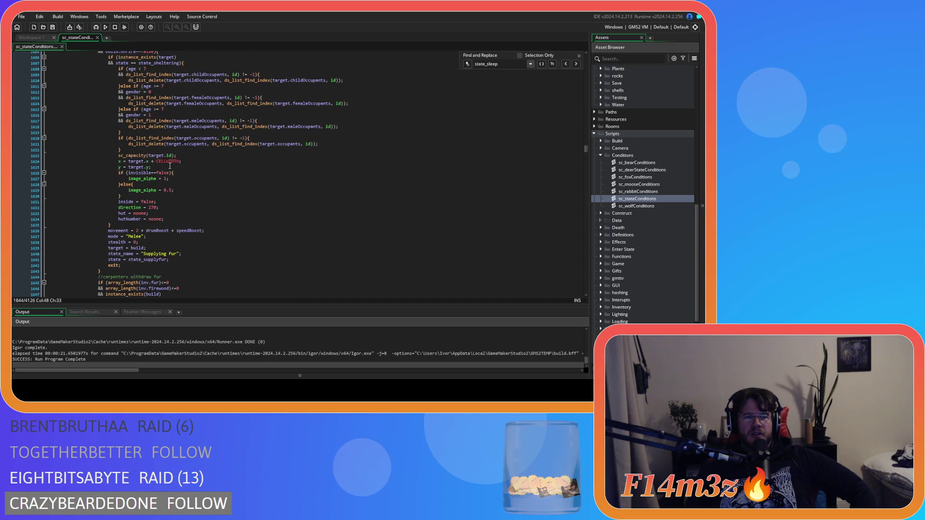
pyautogui.scroll(-20, 248, 183)
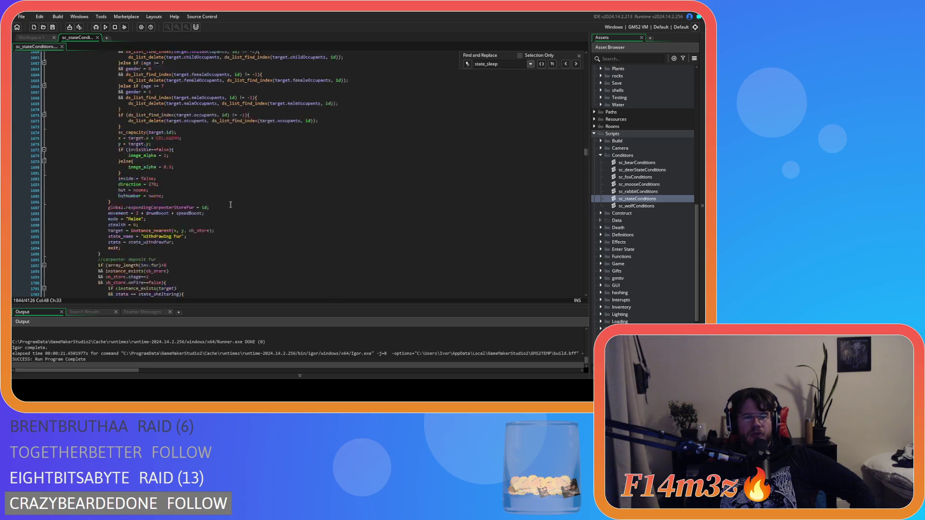
pyautogui.scroll(-4, 224, 220)
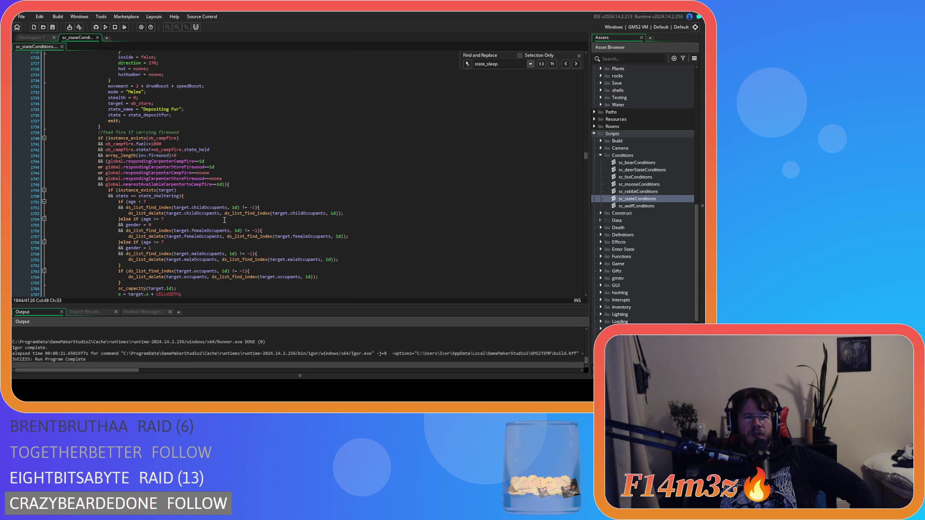
pyautogui.scroll(-10, 181, 213)
pyautogui.scroll(-20, 182, 213)
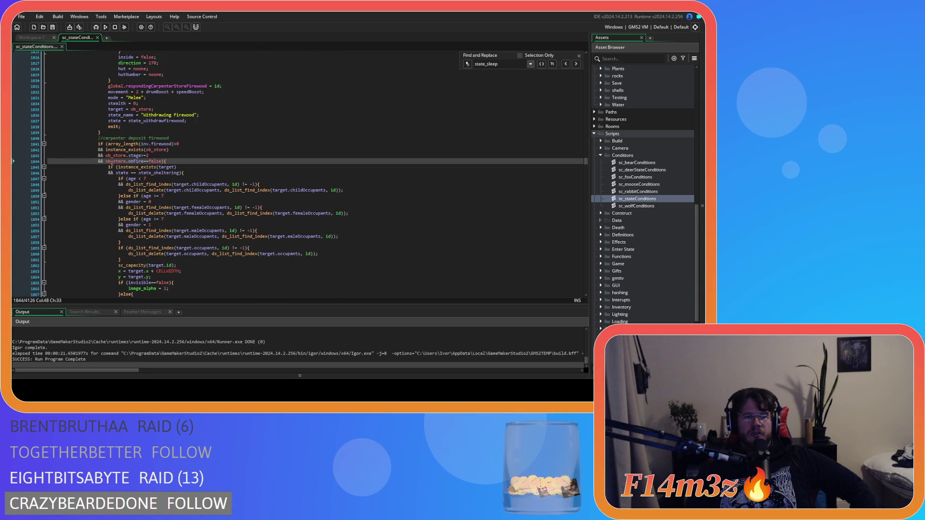
pyautogui.scroll(-6, 232, 203)
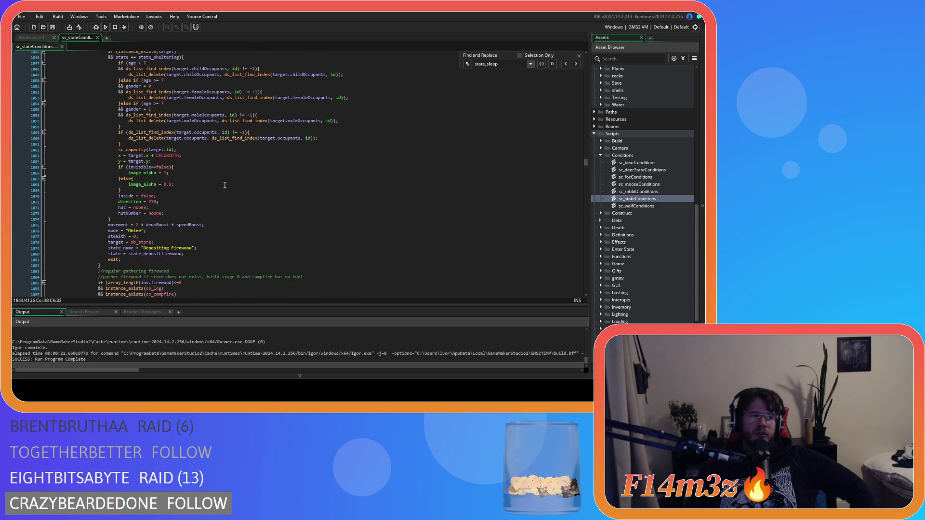
pyautogui.scroll(4, 303, 203)
pyautogui.scroll(-12, 303, 203)
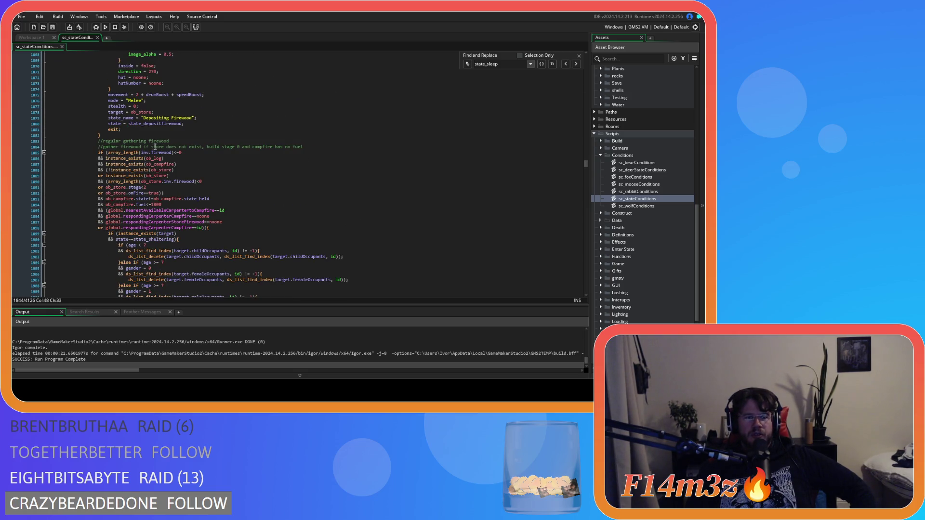
pyautogui.moveTo(170, 176); pyautogui.dragTo(193, 232)
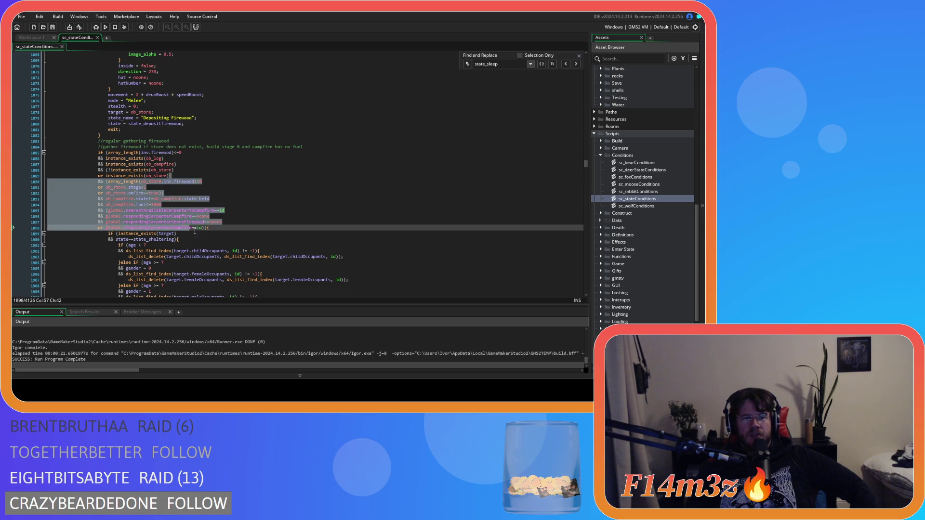
# Delete the //regular gathering firewood block (lines 1883–1904) and its leftover empty line.
pyautogui.click(266, 197)
pyautogui.scroll(-12, 203, 206)
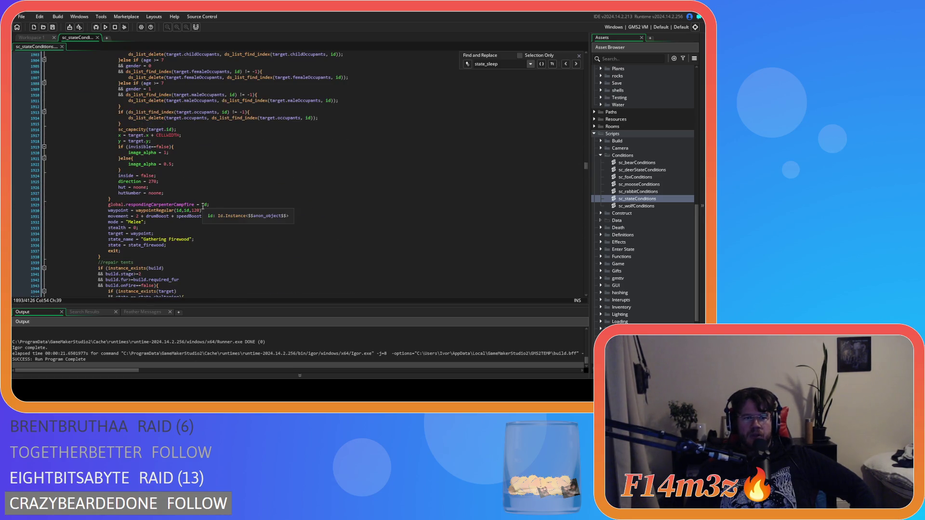
pyautogui.moveTo(113, 255); pyautogui.dragTo(98, 169)
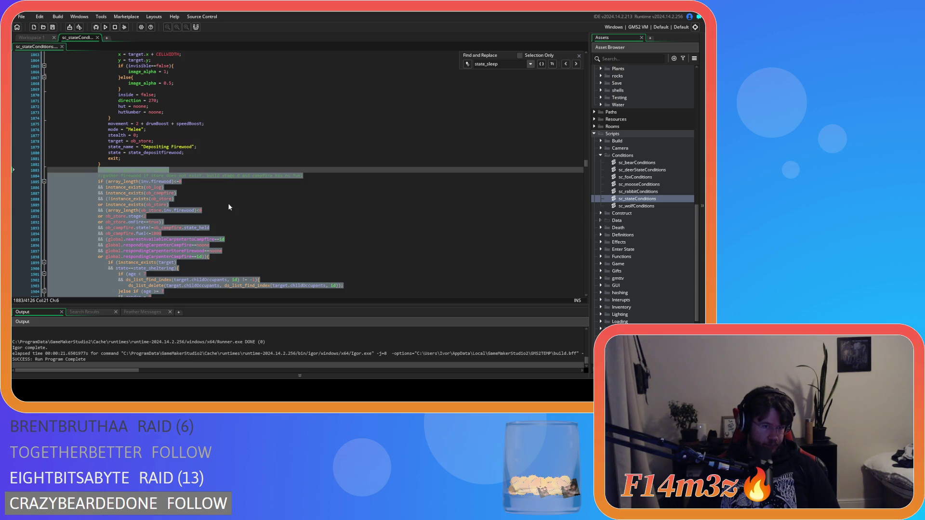
pyautogui.press('Delete')
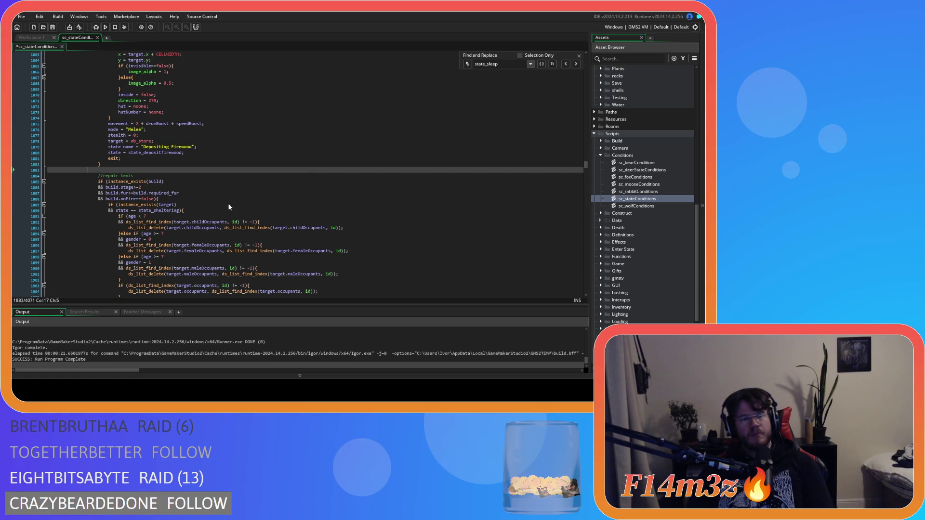
pyautogui.press('BackSpace')
pyautogui.scroll(-10, 227, 204)
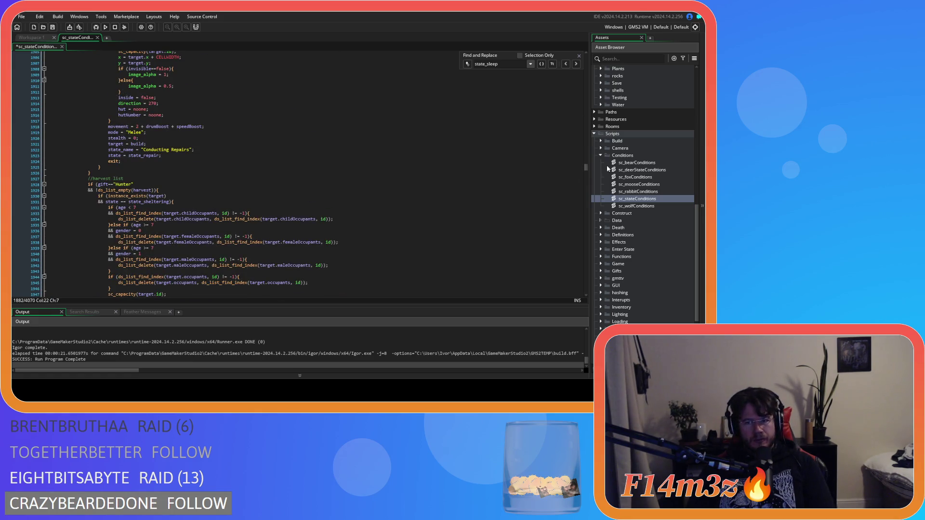
pyautogui.moveTo(588, 170); pyautogui.dragTo(592, 261)
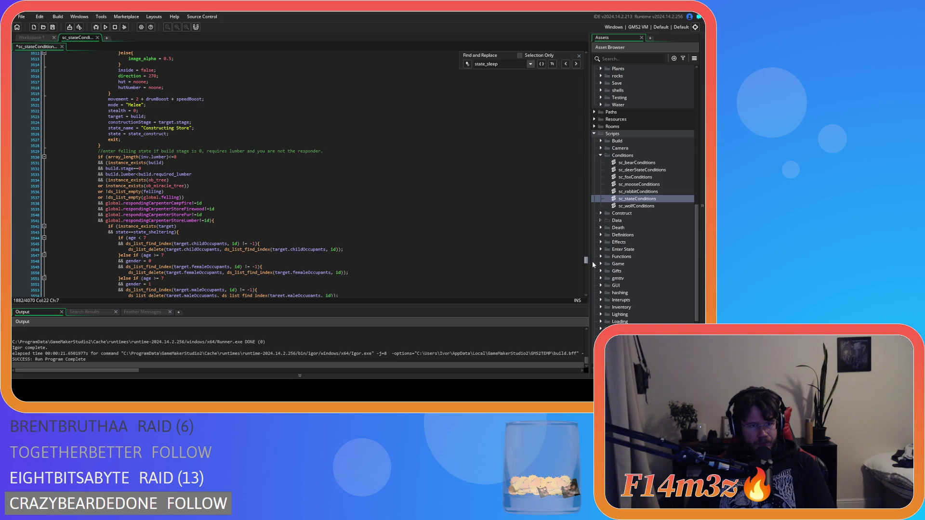
# Paste the regular firewood-gathering block on a new line above the felling-state block and save.
pyautogui.scroll(10, 427, 191)
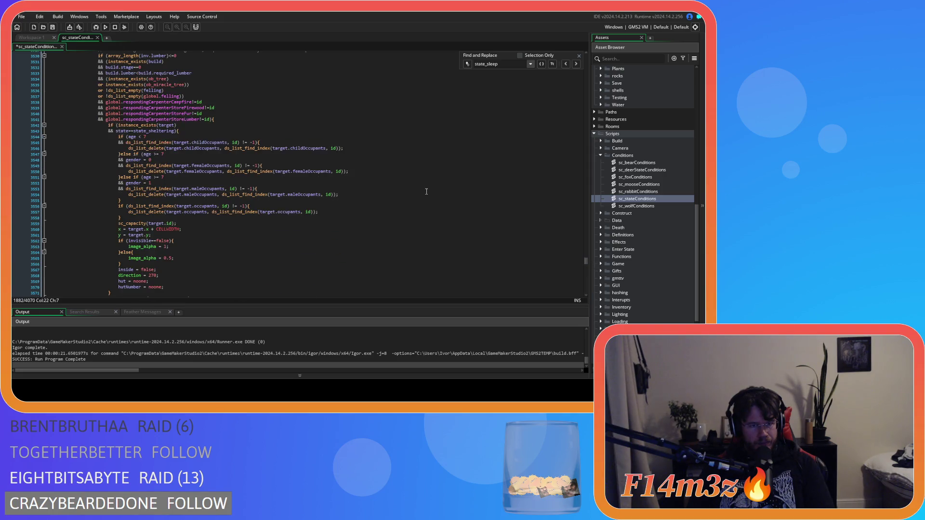
pyautogui.scroll(-15, 427, 192)
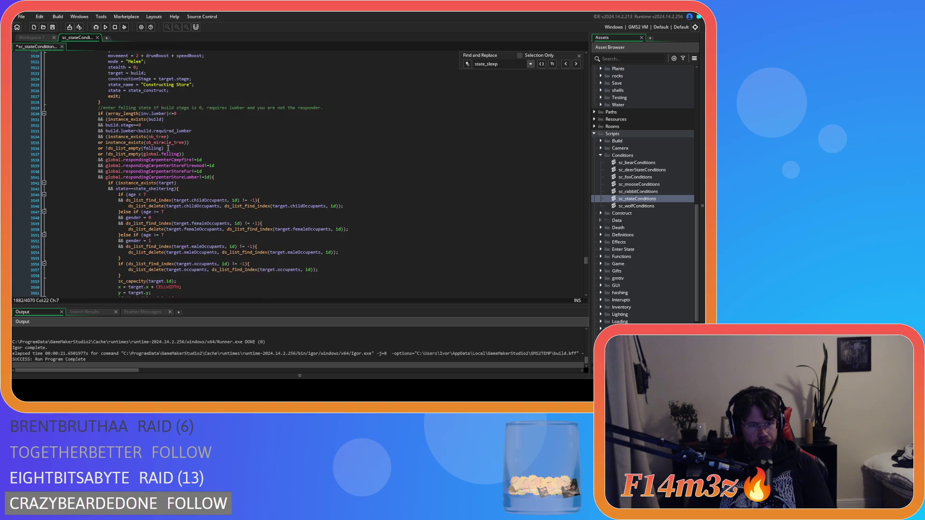
pyautogui.click(114, 105)
pyautogui.press('Return')
pyautogui.hotkey('ctrl', 'v')
pyautogui.hotkey('ctrl', 's')
pyautogui.scroll(7, 228, 150)
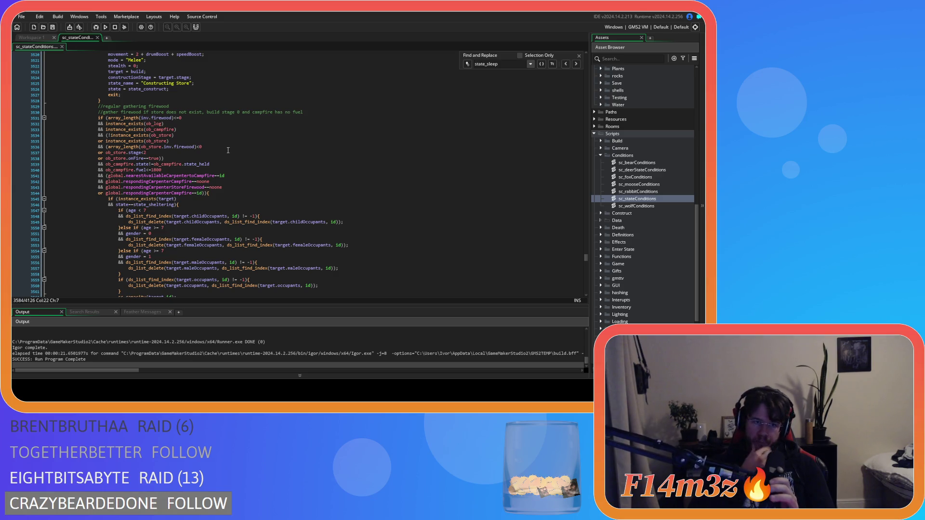
pyautogui.scroll(-10, 228, 150)
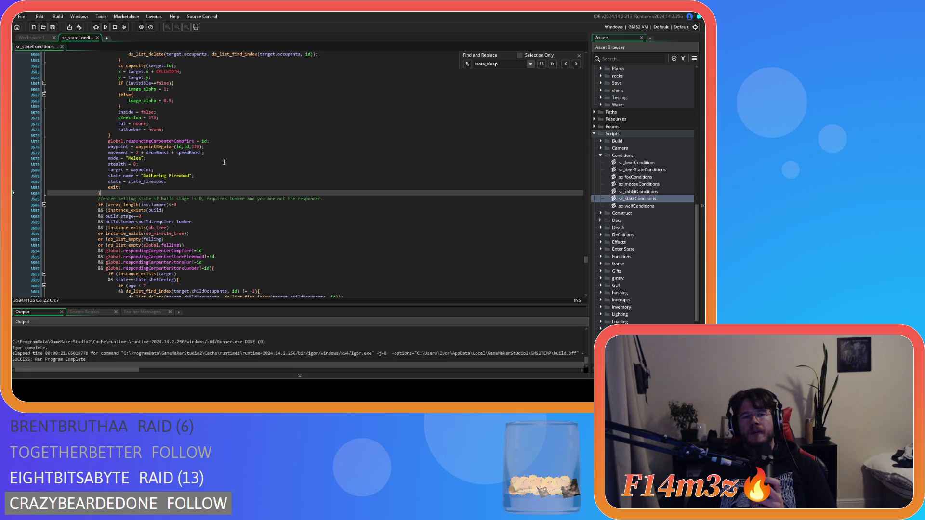
pyautogui.scroll(-15, 224, 162)
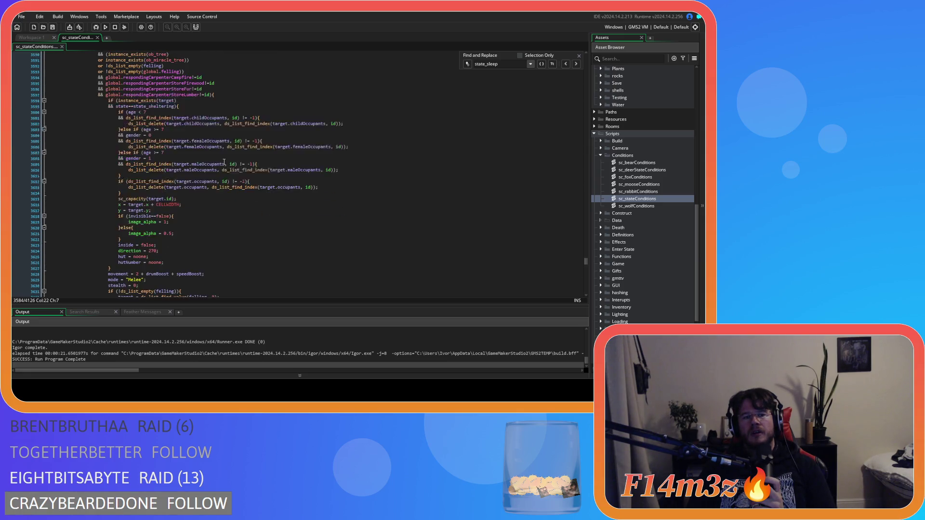
# Inspect the tent-firewood withdrawal and downtime conditions below the felling block.
pyautogui.scroll(-3, 228, 244)
pyautogui.click(108, 133)
pyautogui.scroll(-4, 165, 154)
pyautogui.scroll(-7, 165, 153)
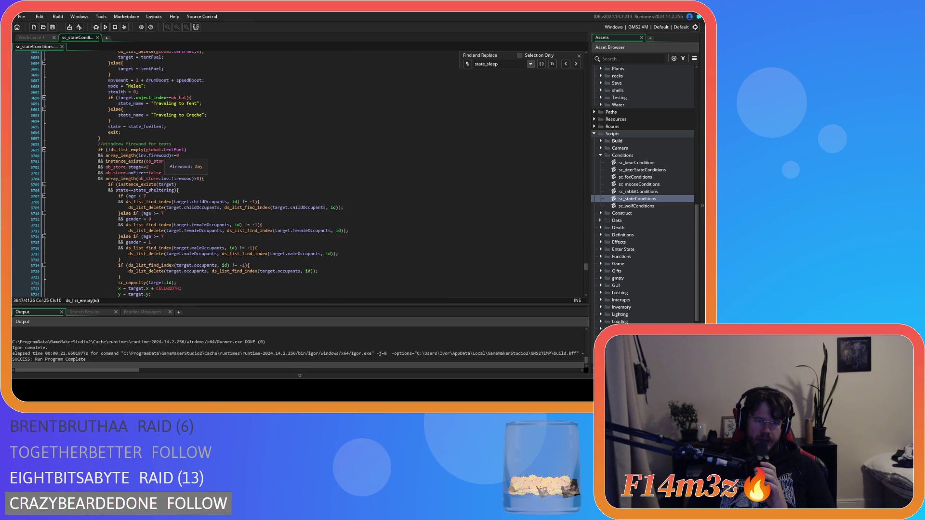
pyautogui.scroll(-8, 223, 179)
pyautogui.scroll(-5, 222, 178)
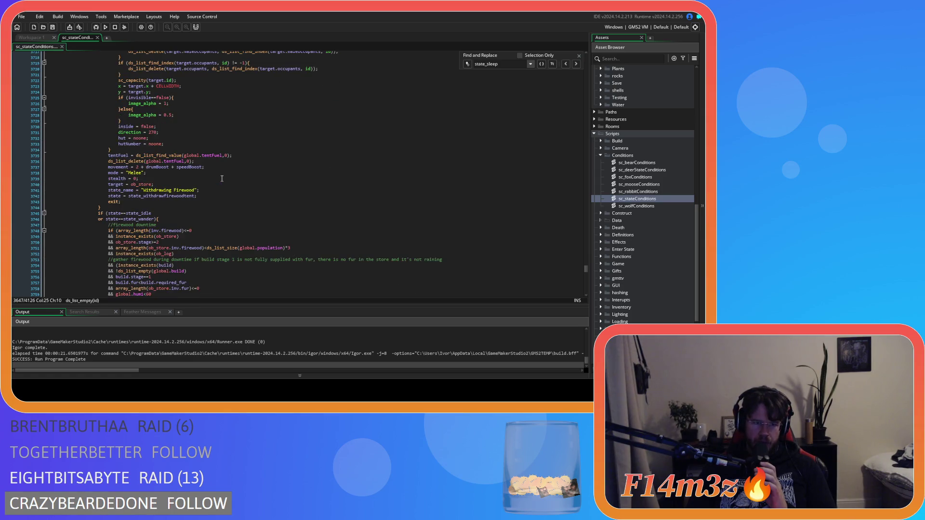
pyautogui.scroll(4, 178, 212)
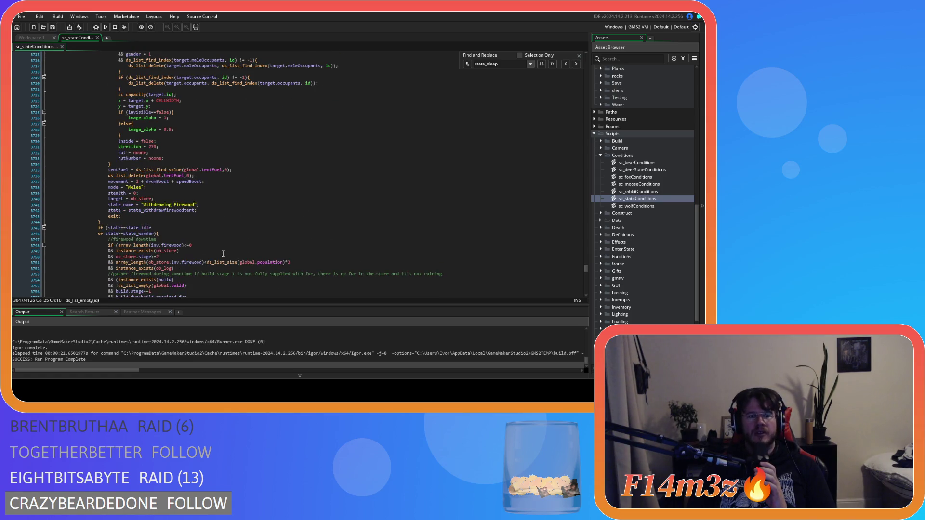
pyautogui.scroll(-3, 223, 254)
pyautogui.moveTo(130, 198)
pyautogui.mouseDown()
pyautogui.moveTo(183, 228)
pyautogui.moveTo(143, 239)
pyautogui.mouseUp()
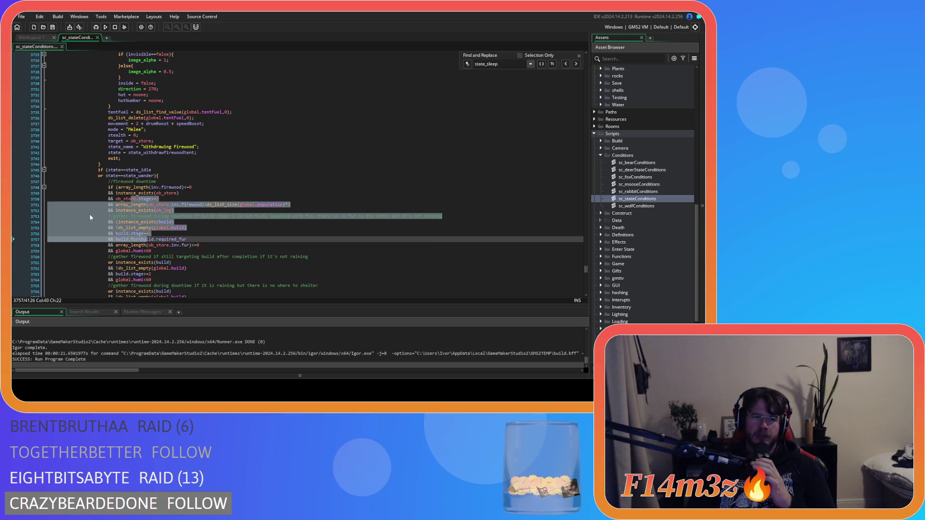
pyautogui.click(134, 164)
pyautogui.scroll(2, 258, 212)
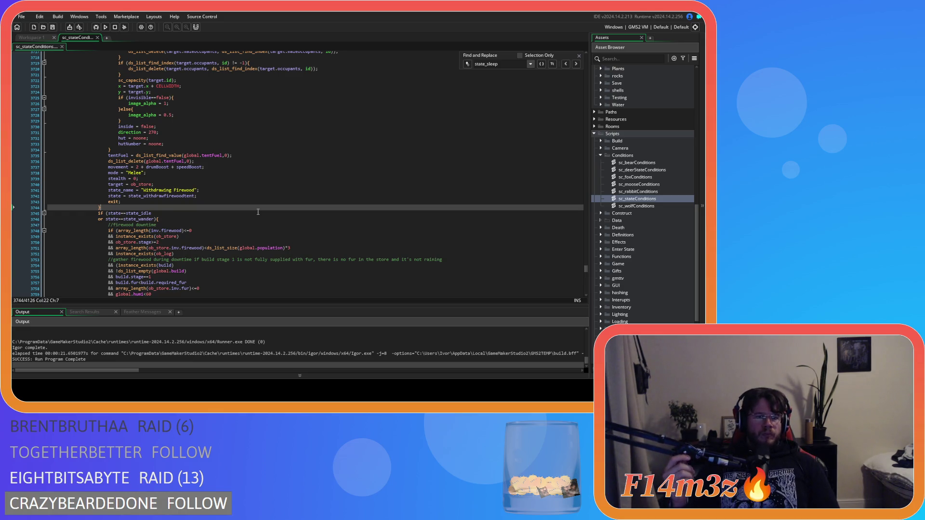
pyautogui.scroll(10, 258, 212)
pyautogui.scroll(-10, 236, 215)
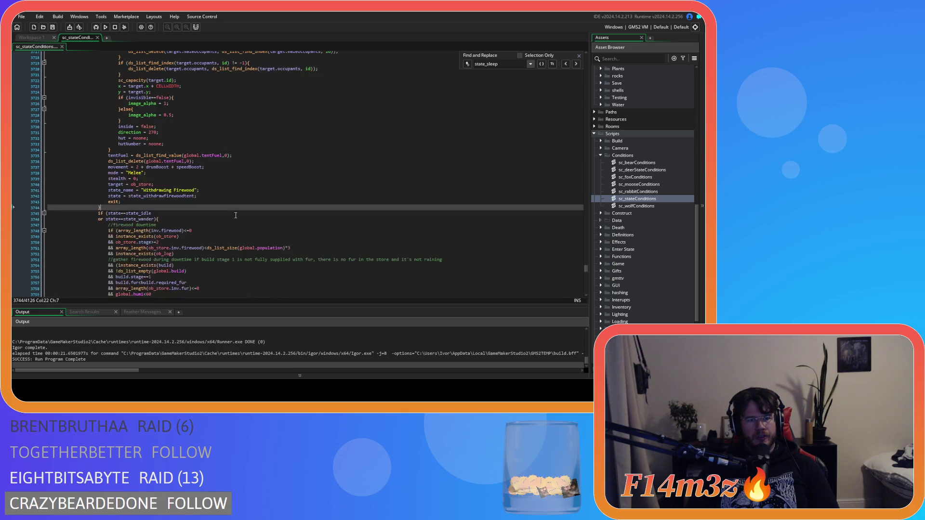
# Replace the code after the felling block with the idle/wander firewood downtime conditions, removing the blank line.
pyautogui.moveTo(111, 206)
pyautogui.mouseDown()
pyautogui.moveTo(92, 208)
pyautogui.moveTo(95, 143)
pyautogui.mouseUp()
pyautogui.scroll(20, 89, 189)
pyautogui.moveTo(134, 166)
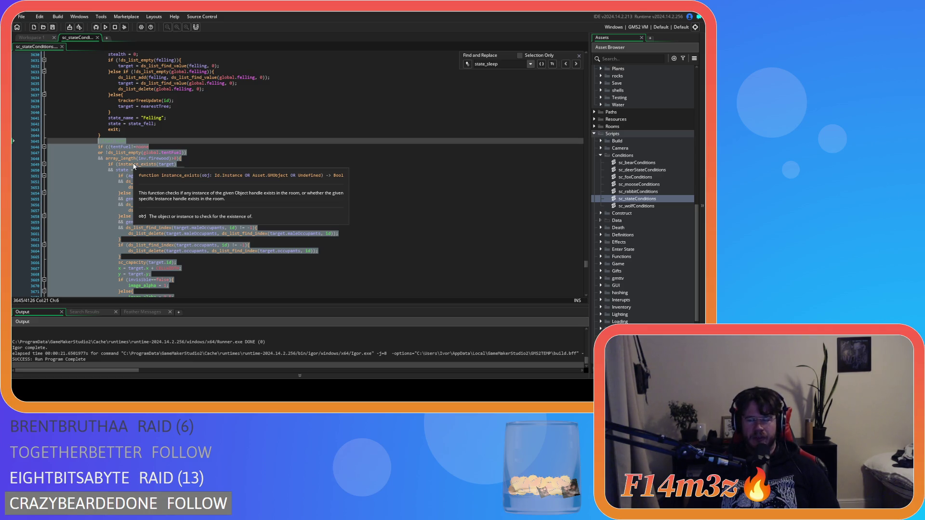
pyautogui.hotkey('ctrl', 'v')
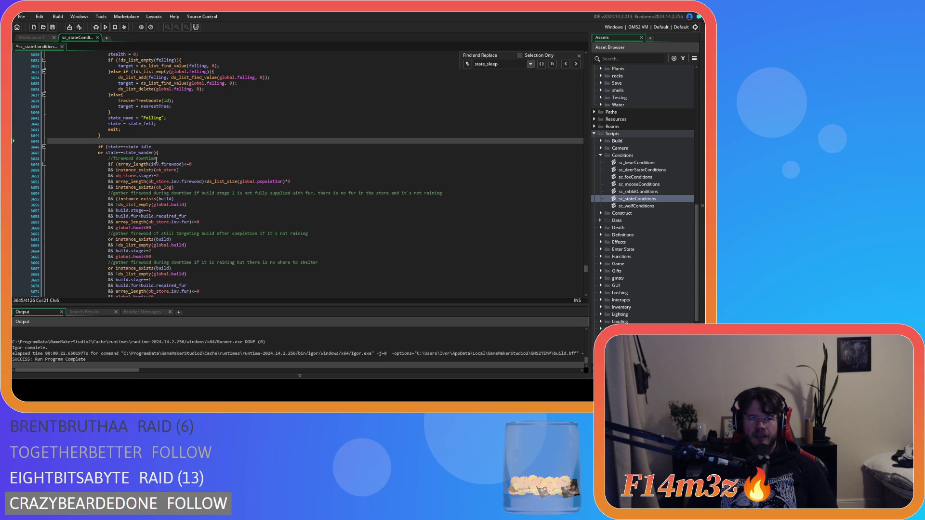
pyautogui.press('BackSpace')
pyautogui.scroll(3, 575, 272)
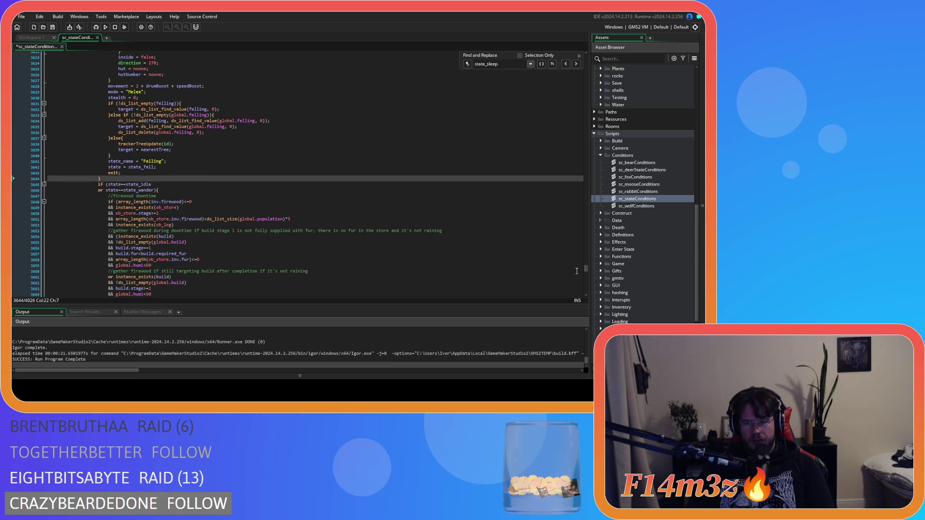
pyautogui.moveTo(585, 271); pyautogui.dragTo(583, 167)
pyautogui.scroll(4, 580, 160)
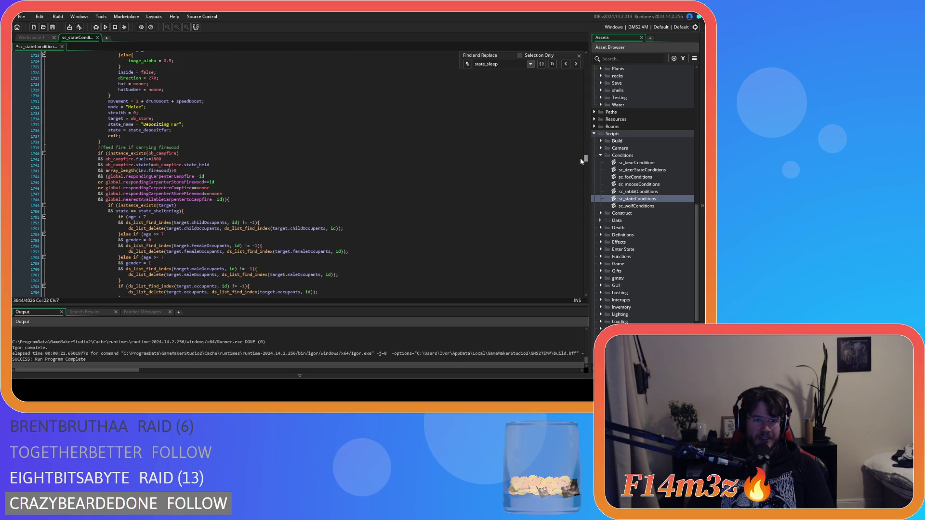
pyautogui.scroll(20, 580, 157)
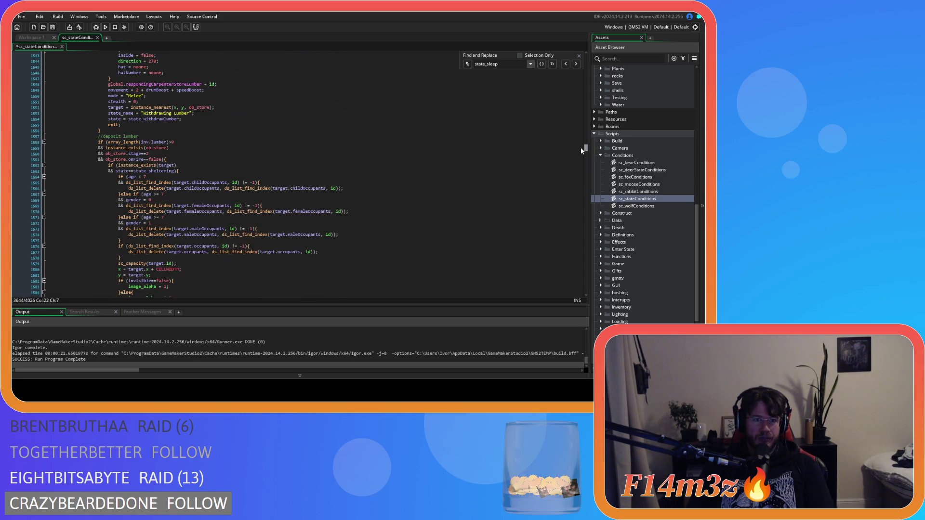
pyautogui.moveTo(580, 145)
pyautogui.mouseDown()
pyautogui.moveTo(576, 132)
pyautogui.moveTo(582, 151)
pyautogui.mouseUp()
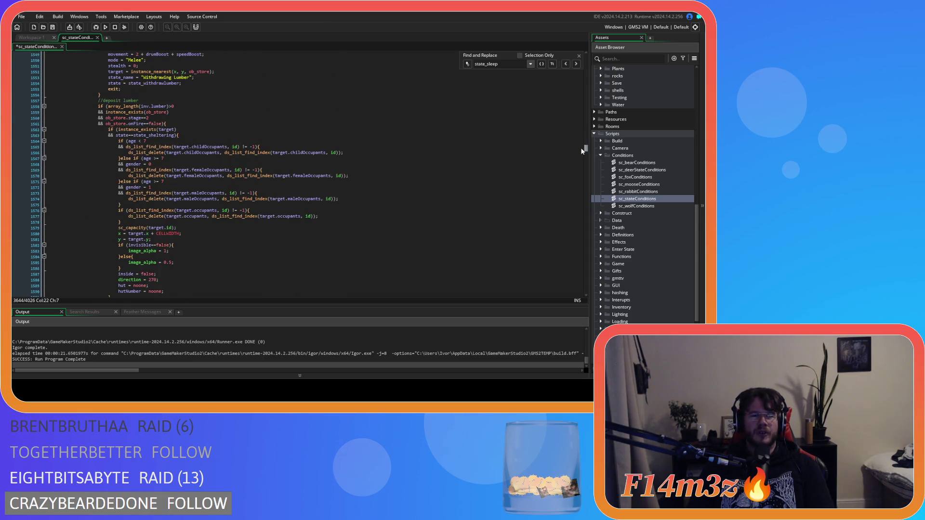
pyautogui.scroll(2, 308, 202)
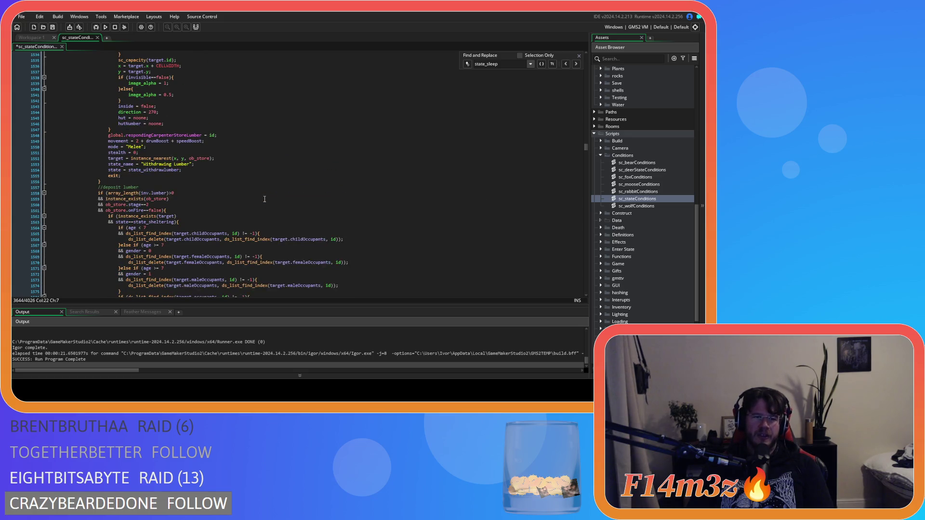
pyautogui.scroll(-5, 269, 199)
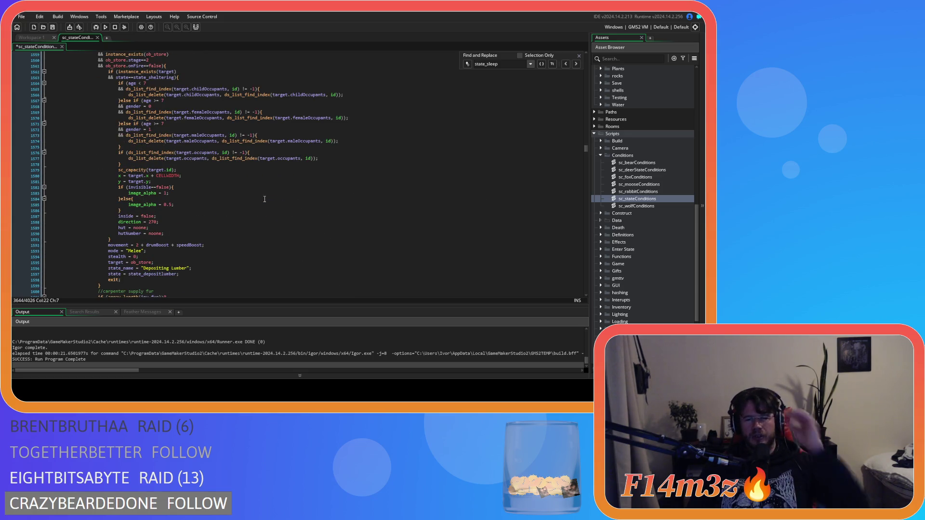
pyautogui.scroll(4, 265, 199)
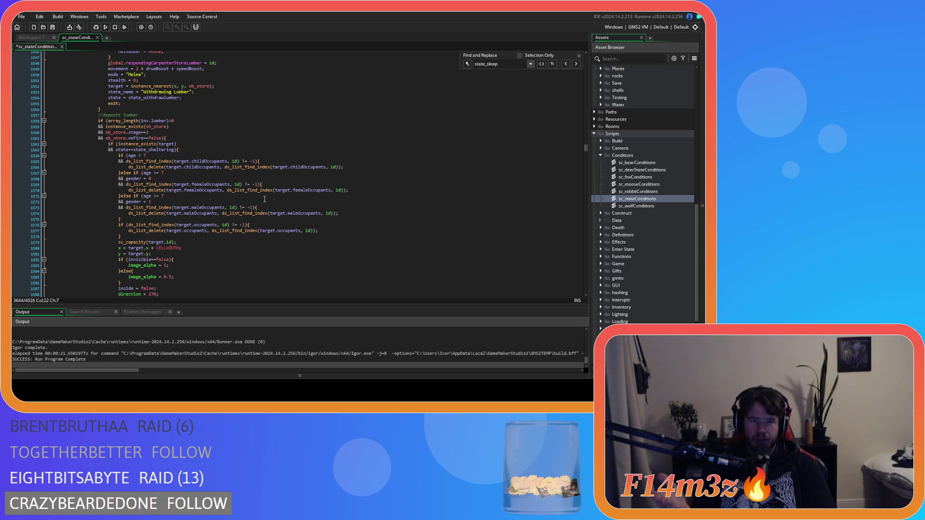
pyautogui.scroll(3, 264, 199)
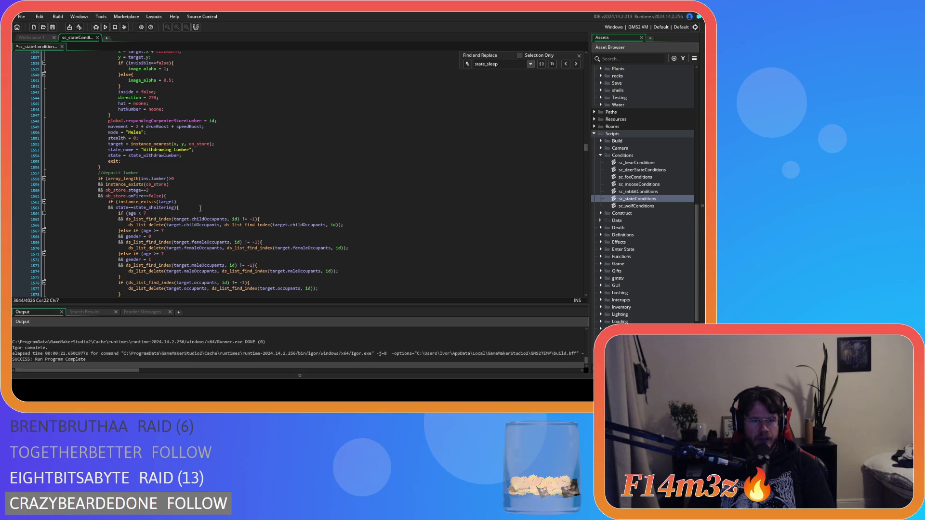
pyautogui.scroll(12, 208, 171)
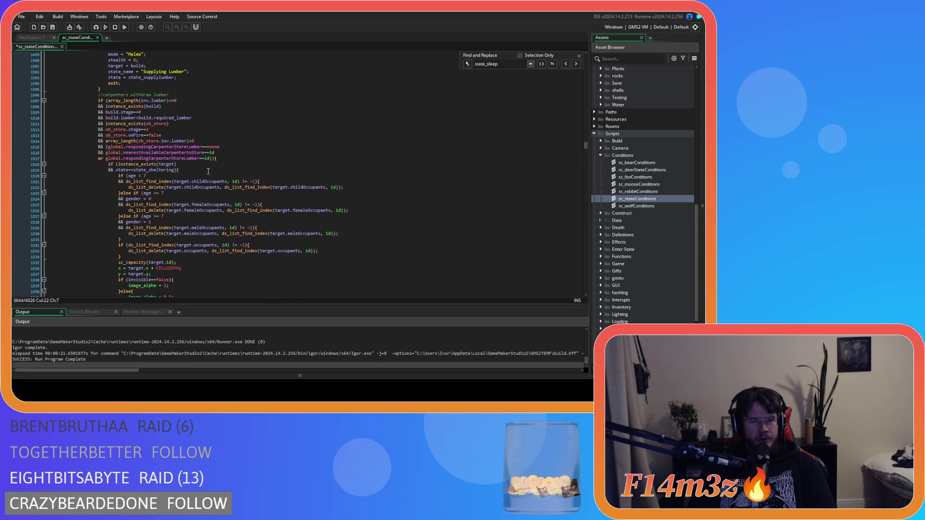
pyautogui.scroll(-20, 208, 171)
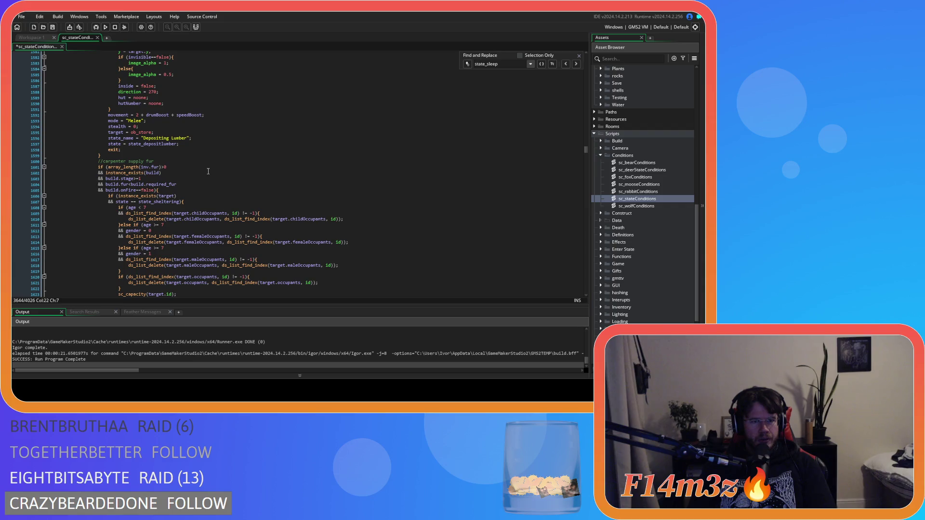
pyautogui.scroll(-10, 208, 171)
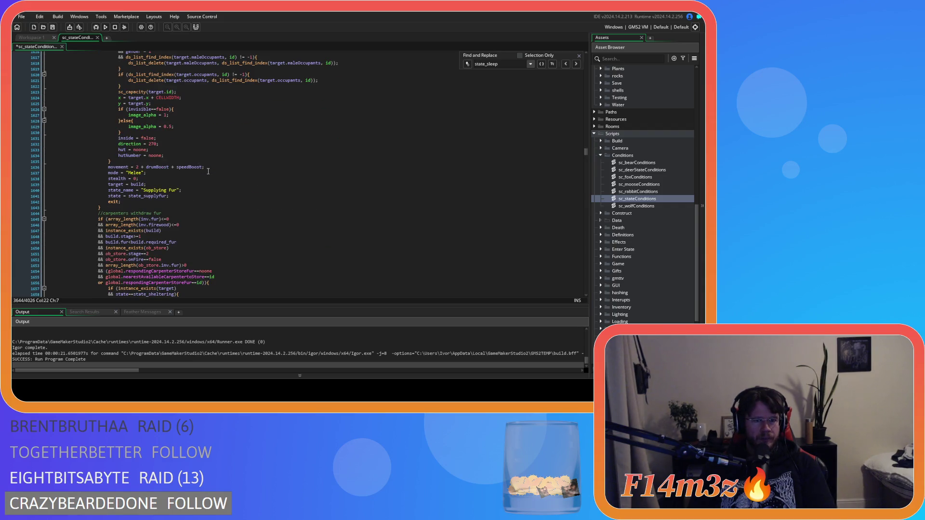
pyautogui.scroll(20, 208, 171)
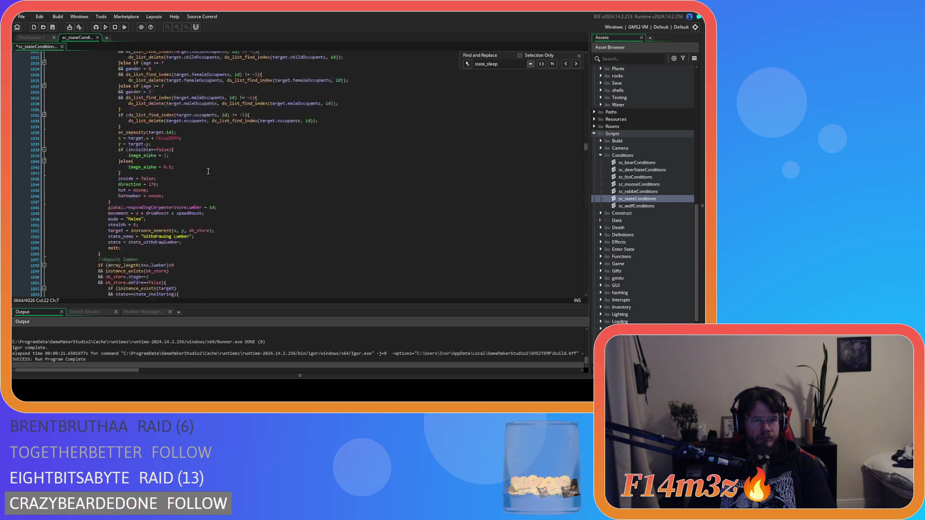
pyautogui.scroll(20, 208, 171)
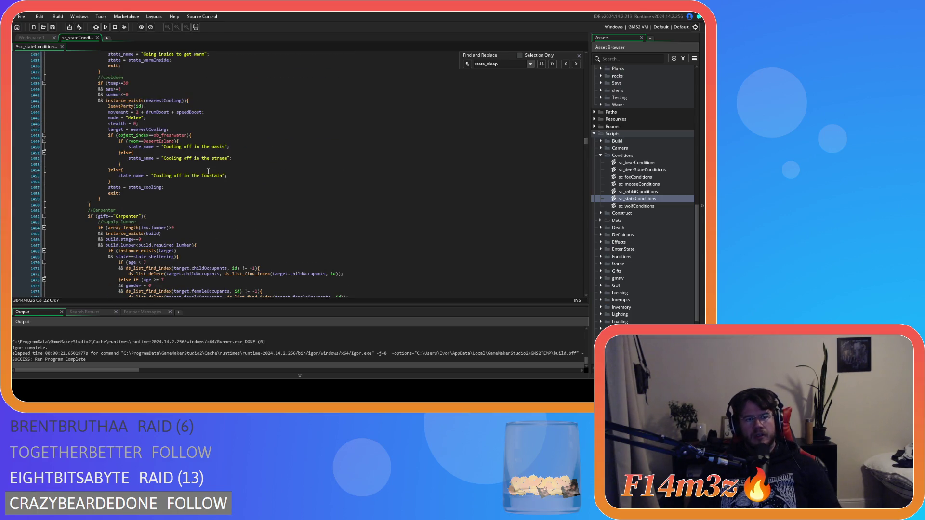
pyautogui.scroll(-4, 208, 171)
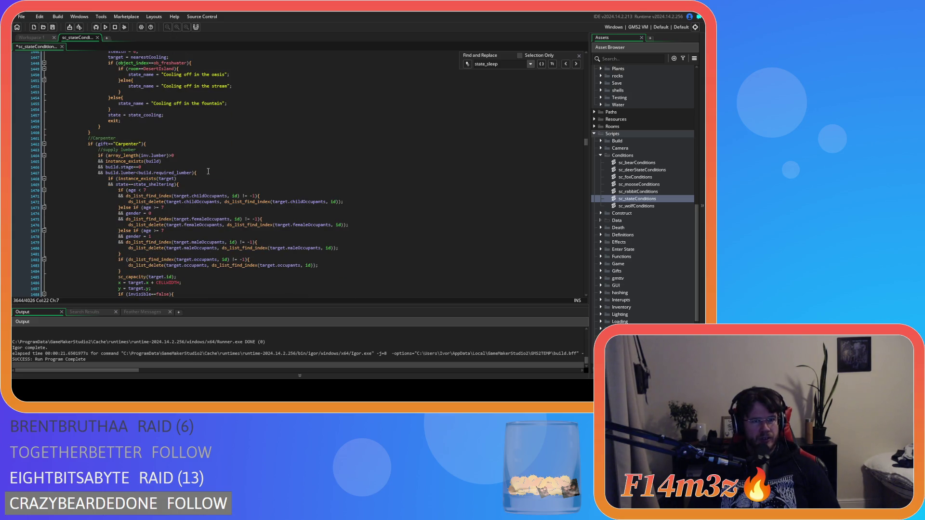
pyautogui.scroll(-9, 208, 171)
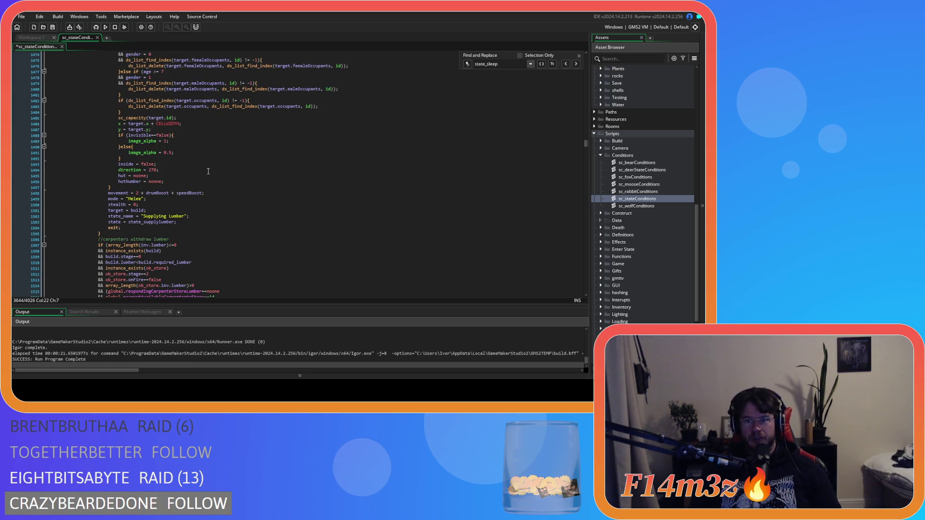
pyautogui.scroll(7, 208, 171)
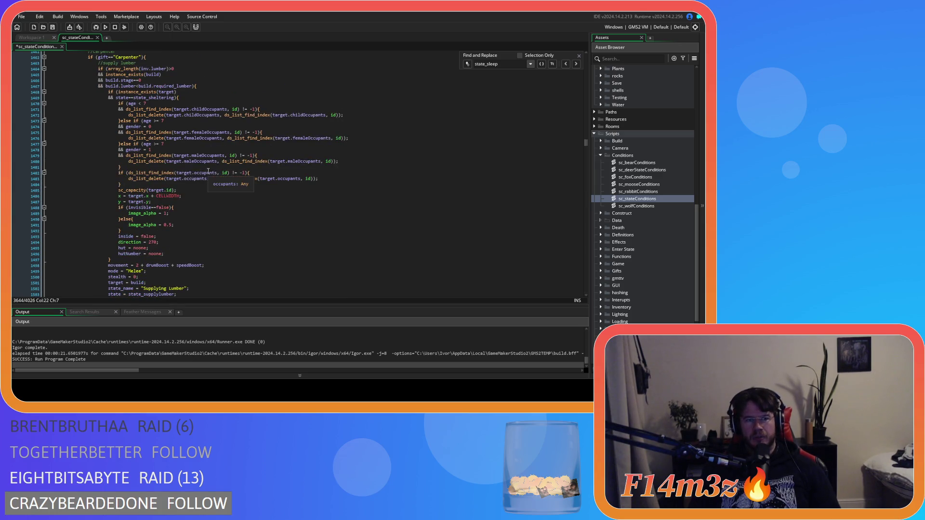
pyautogui.scroll(-9, 208, 171)
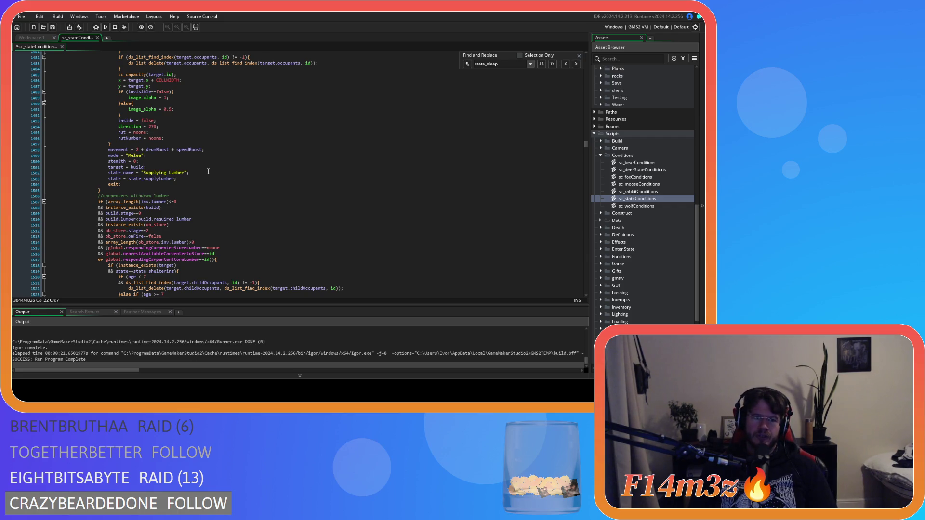
pyautogui.scroll(10, 208, 171)
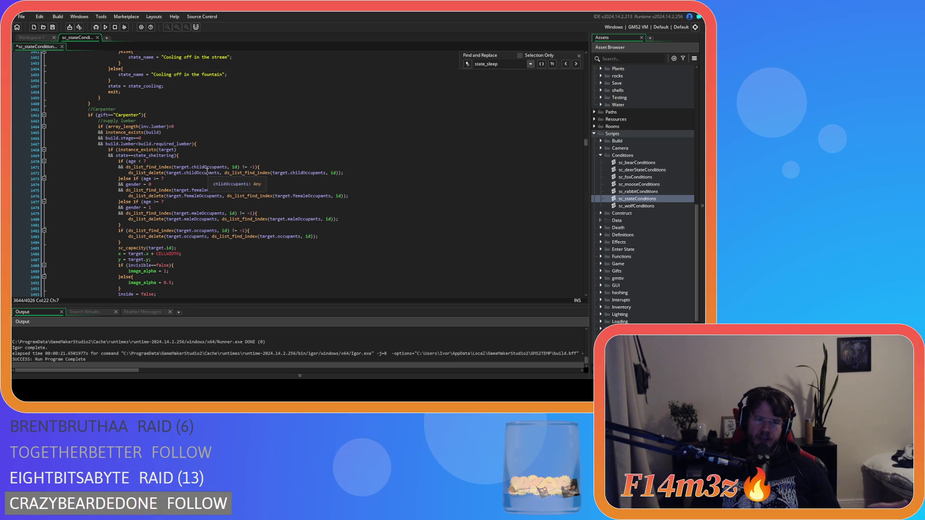
pyautogui.click(168, 115)
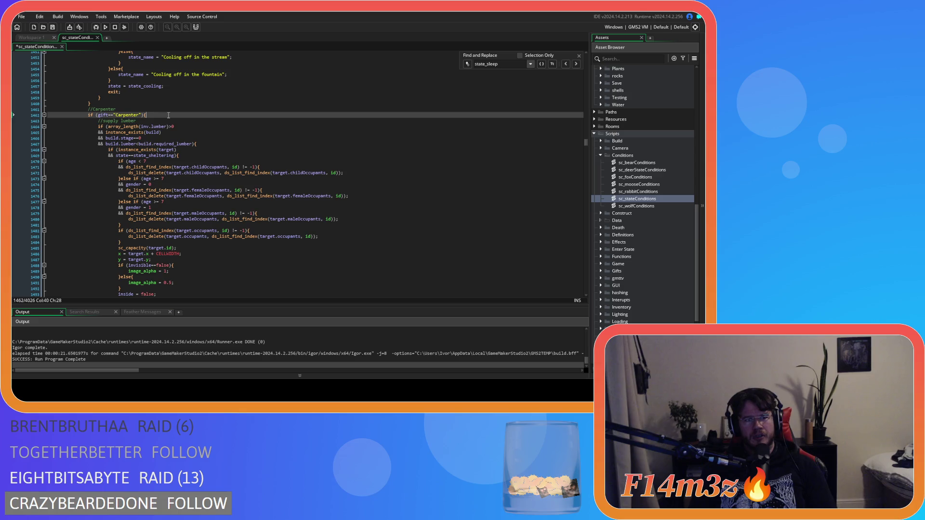
# Paste the fuel-tent and withdraw-firewood-for-tents blocks right after if (gift=="Carpenter"){ and review them.
pyautogui.press('Return')
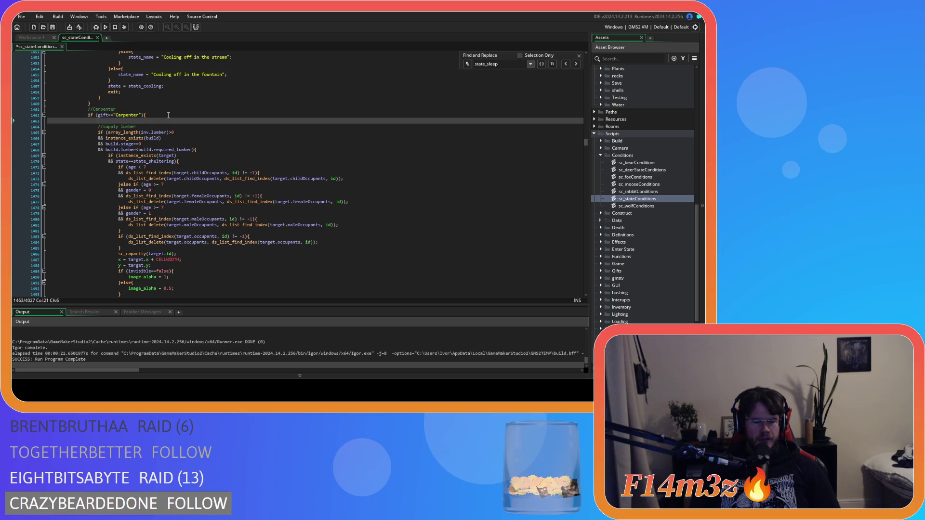
pyautogui.hotkey('ctrl', 'v')
pyautogui.scroll(10, 162, 192)
pyautogui.scroll(10, 162, 191)
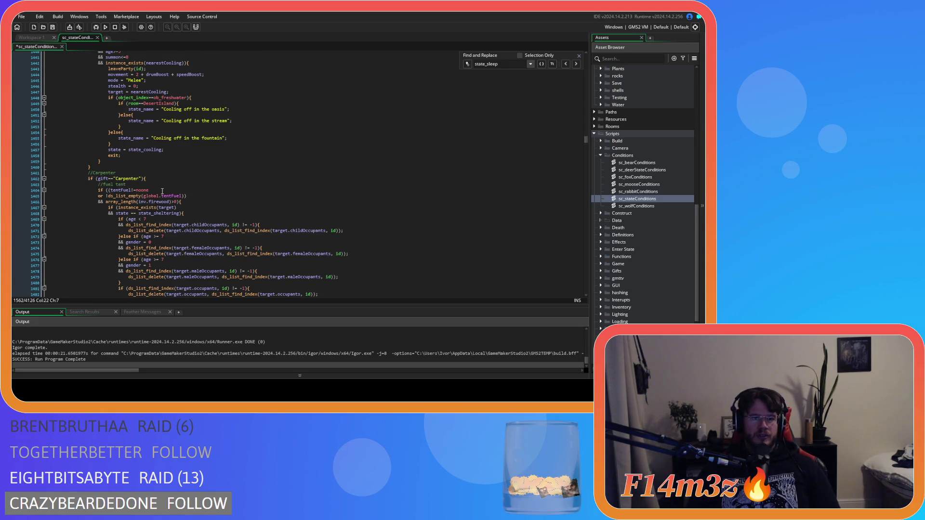
pyautogui.scroll(-8, 164, 191)
pyautogui.scroll(-4, 168, 191)
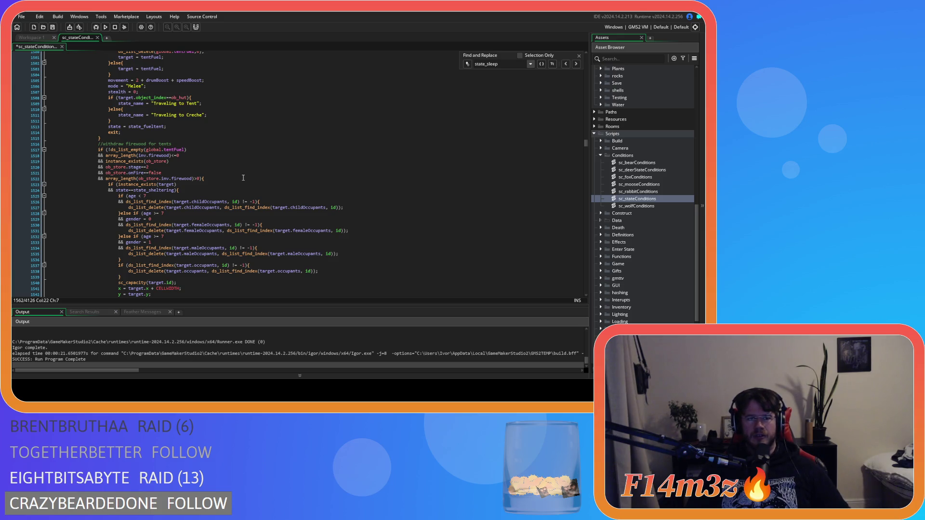
pyautogui.scroll(-12, 244, 178)
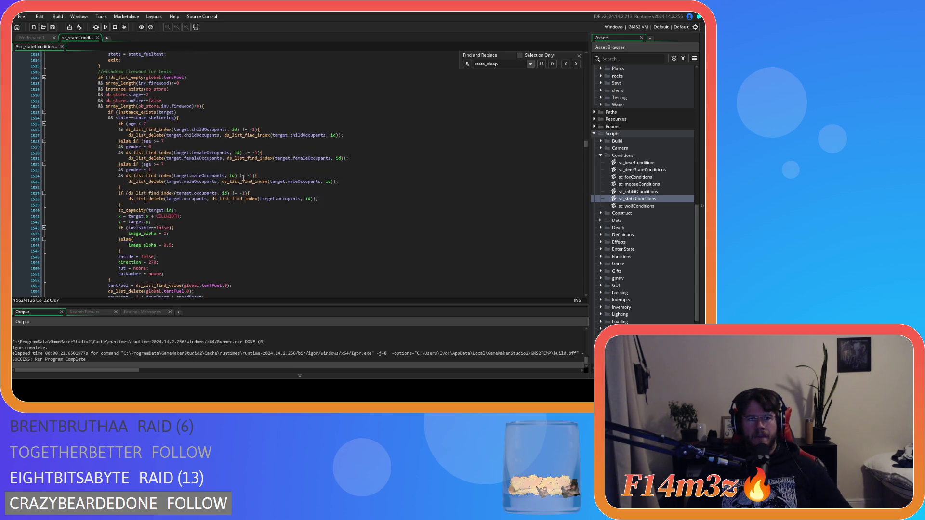
pyautogui.scroll(-9, 244, 177)
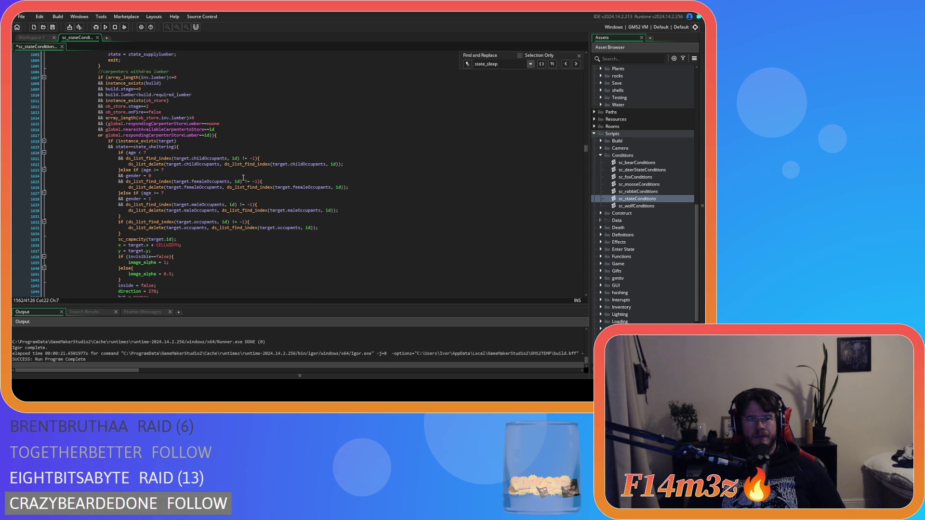
pyautogui.scroll(5, 243, 177)
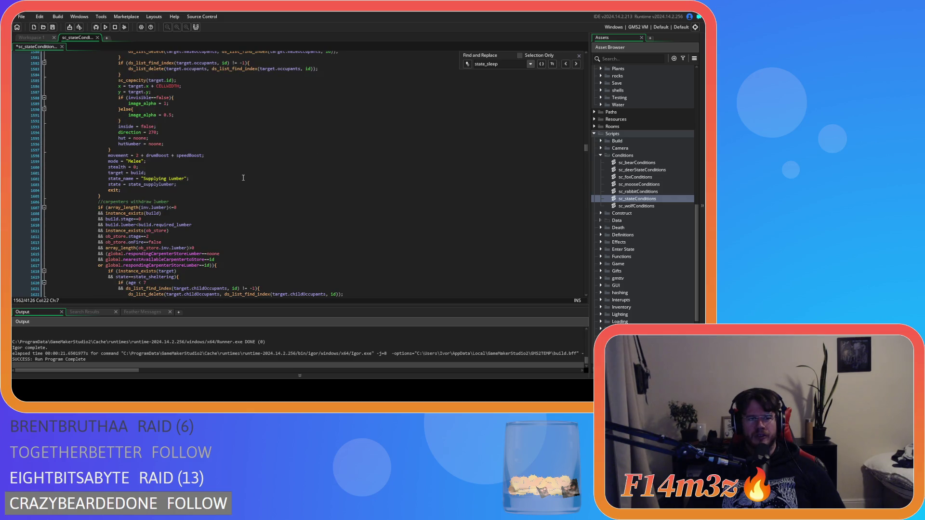
pyautogui.scroll(-12, 243, 178)
pyautogui.scroll(-13, 243, 178)
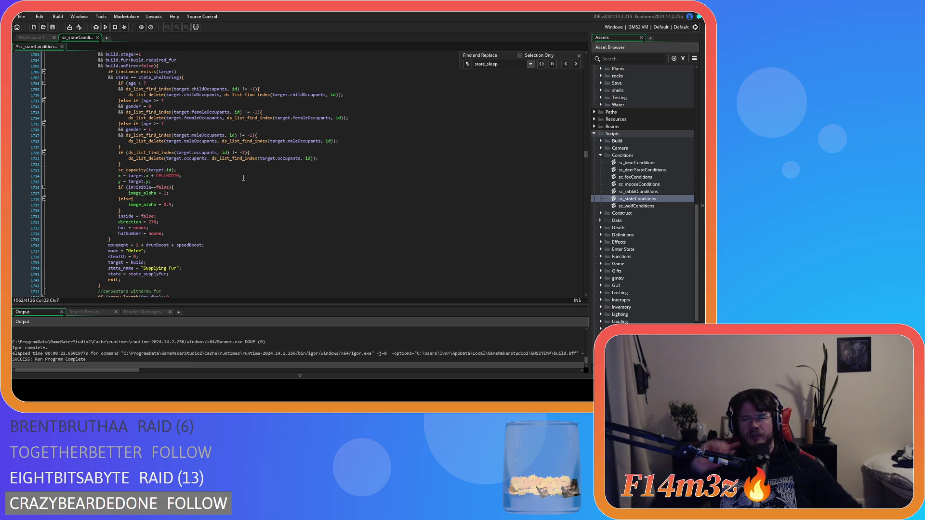
pyautogui.scroll(-13, 243, 178)
pyautogui.scroll(-3, 243, 177)
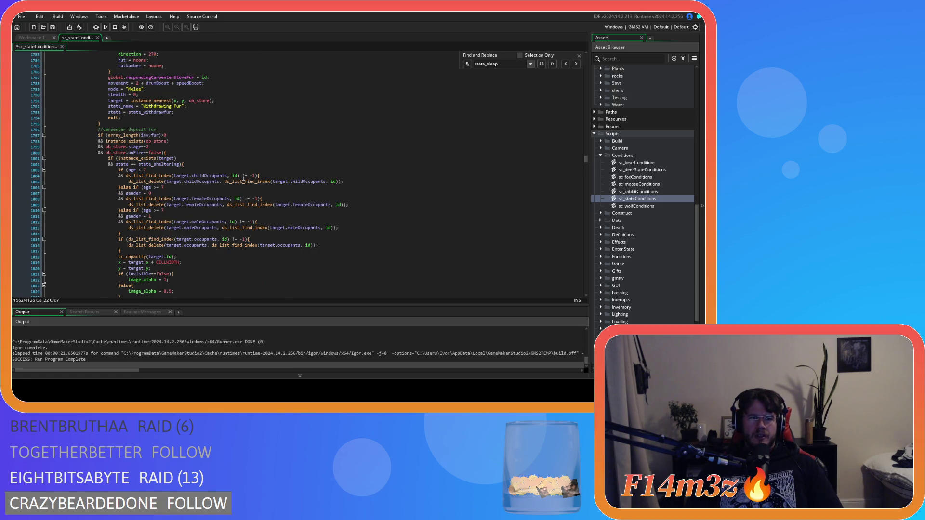
pyautogui.scroll(-6, 244, 177)
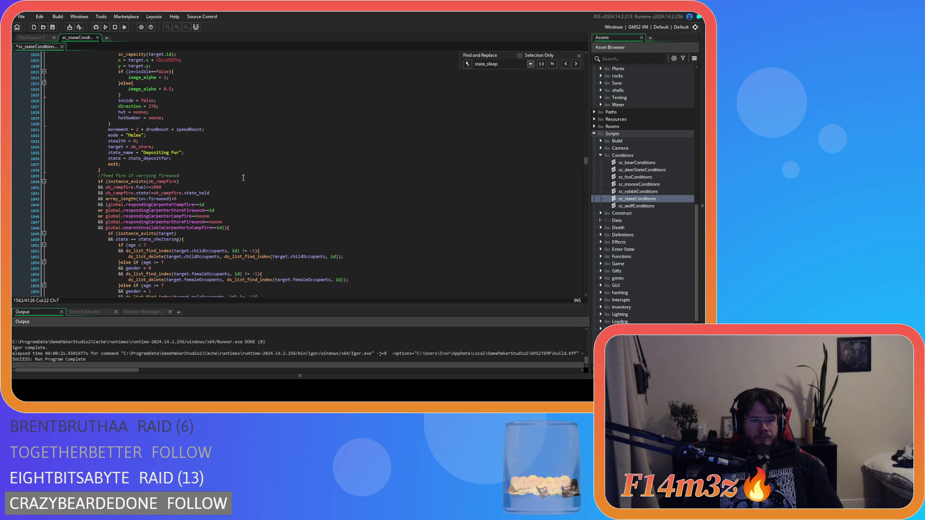
pyautogui.scroll(-4, 243, 178)
pyautogui.scroll(9, 243, 178)
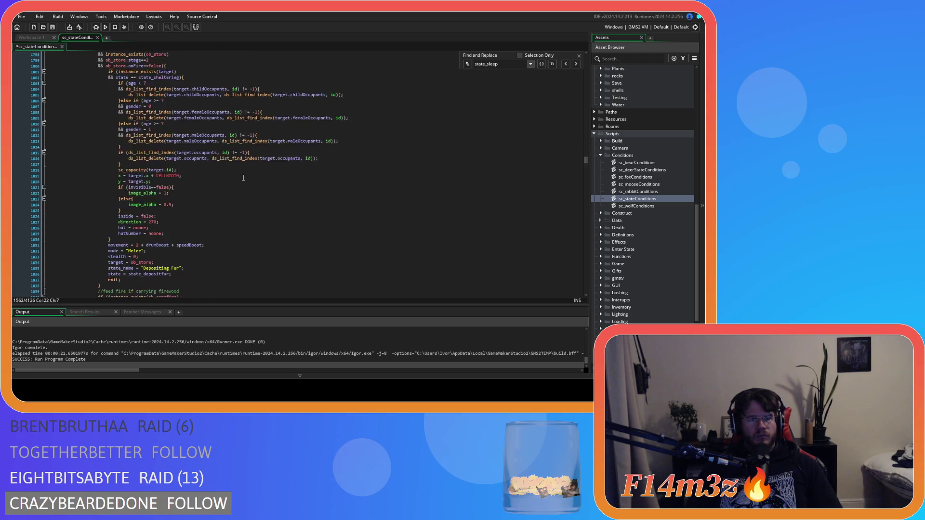
pyautogui.scroll(-7, 243, 178)
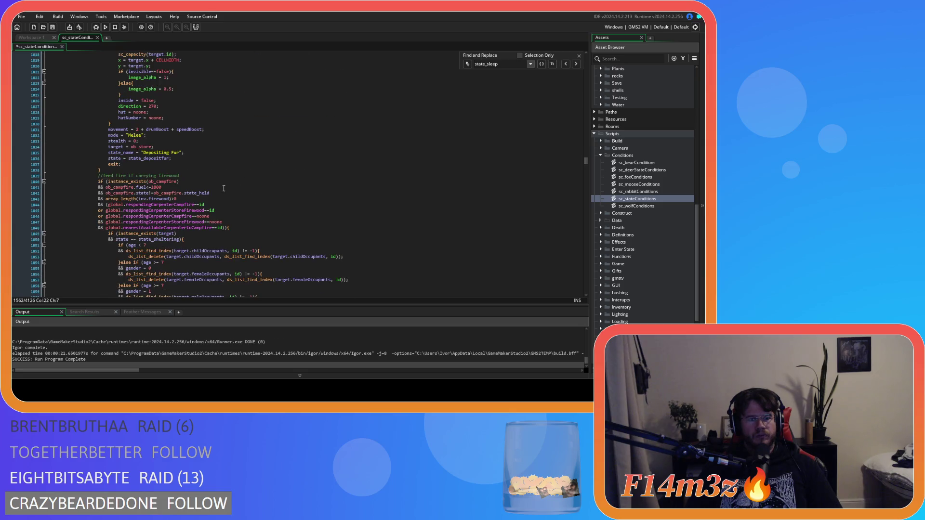
# Select the feed-fire firewood condition blocks below for moving.
pyautogui.moveTo(98, 178)
pyautogui.mouseDown()
pyautogui.moveTo(212, 217)
pyautogui.moveTo(216, 294)
pyautogui.moveTo(217, 204)
pyautogui.moveTo(287, 217)
pyautogui.moveTo(228, 216)
pyautogui.mouseUp()
pyautogui.scroll(-11, 237, 206)
pyautogui.scroll(-10, 241, 207)
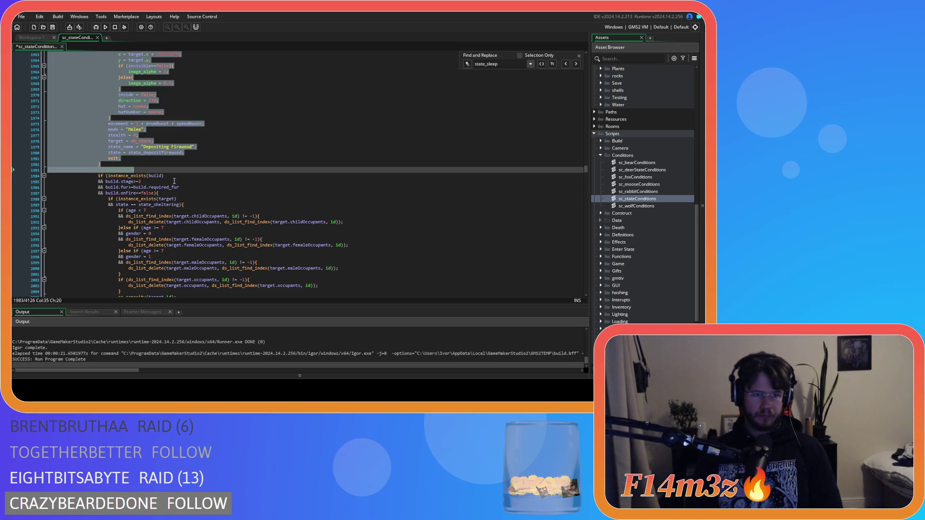
pyautogui.hotkey('shift', 'Down')
pyautogui.hotkey('shift', 'Down')
pyautogui.hotkey('shift', 'Down')
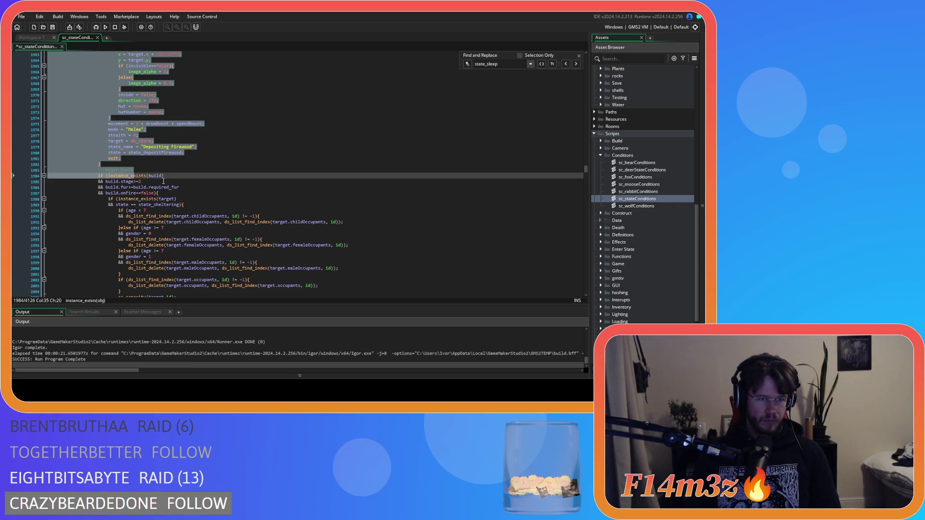
pyautogui.hotkey('shift', 'Up')
pyautogui.hotkey('shift', 'Up')
pyautogui.hotkey('shift', 'Up')
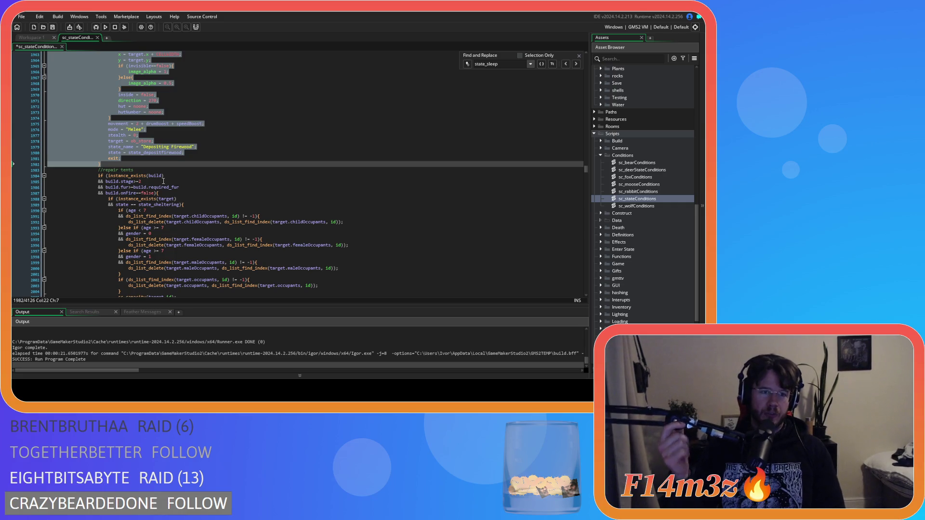
pyautogui.scroll(10, 102, 110)
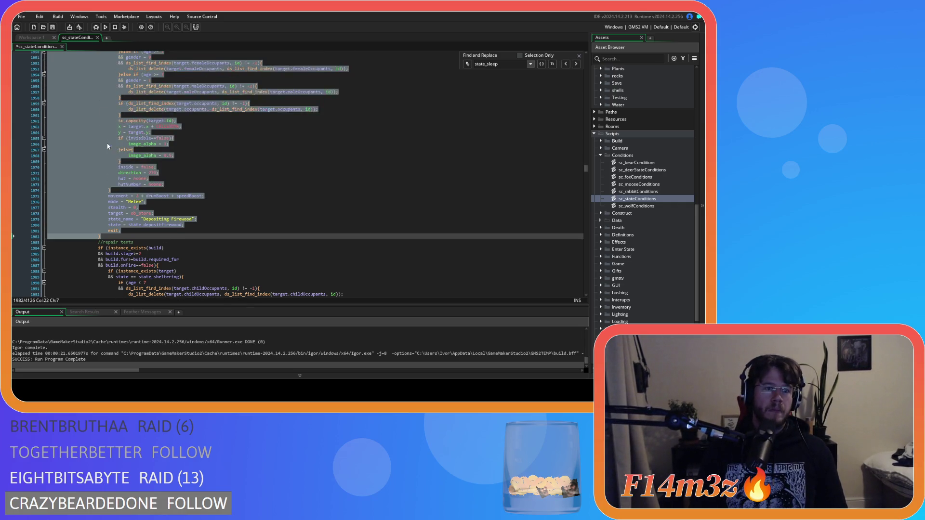
pyautogui.scroll(15, 186, 167)
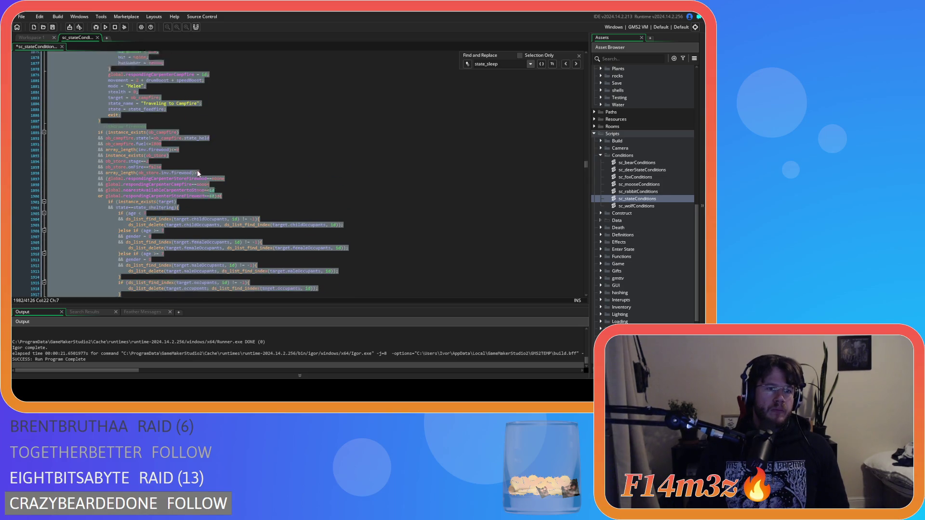
pyautogui.scroll(4, 200, 174)
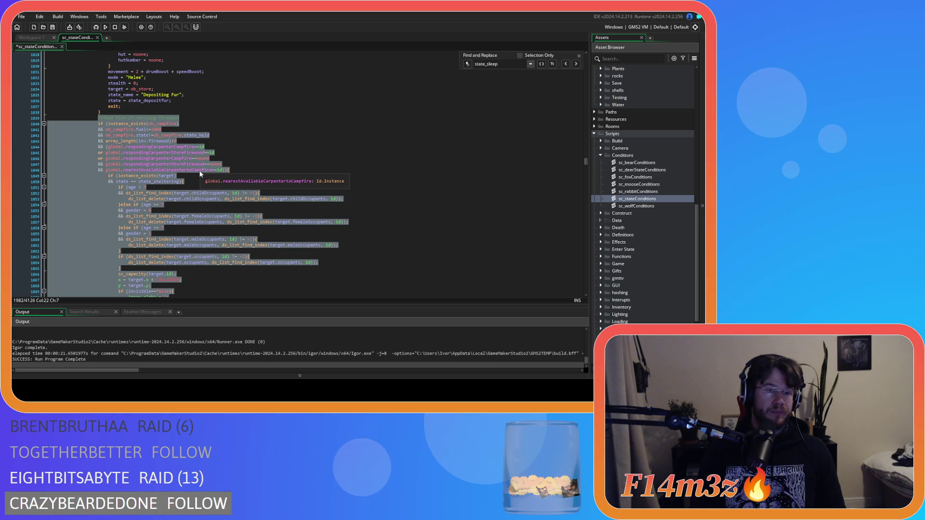
pyautogui.press('Delete')
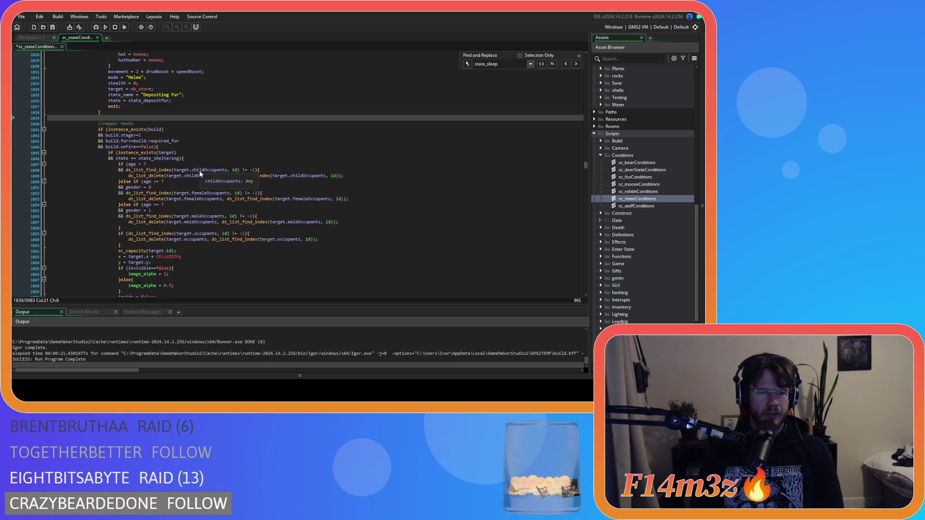
pyautogui.scroll(20, 200, 173)
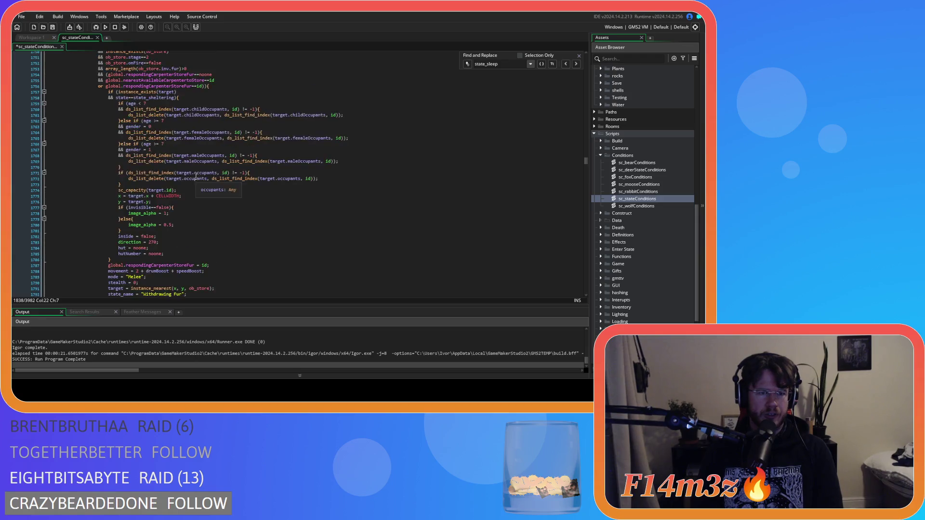
pyautogui.scroll(20, 194, 181)
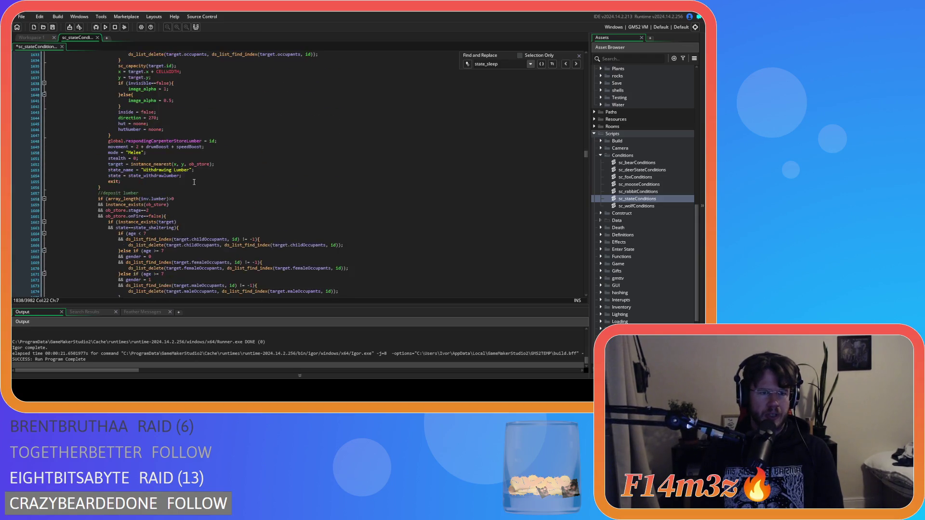
pyautogui.scroll(15, 194, 181)
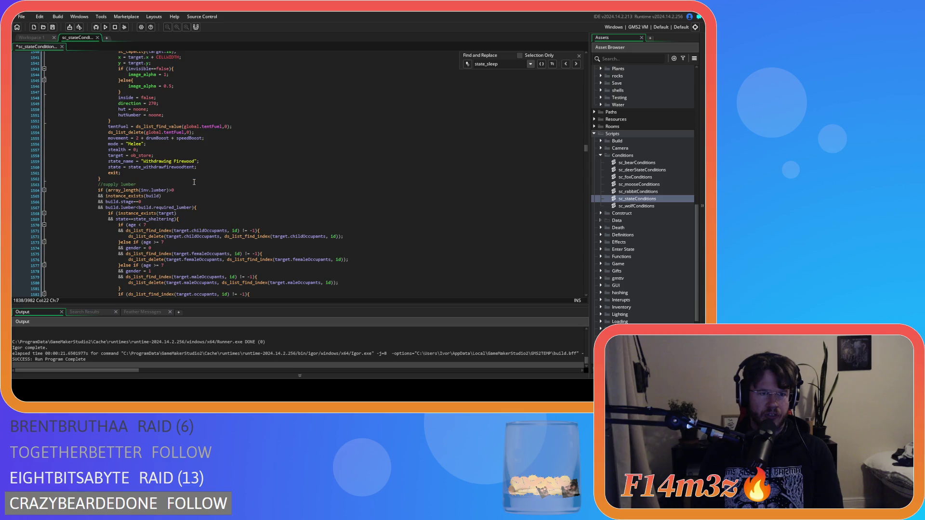
pyautogui.scroll(11, 194, 183)
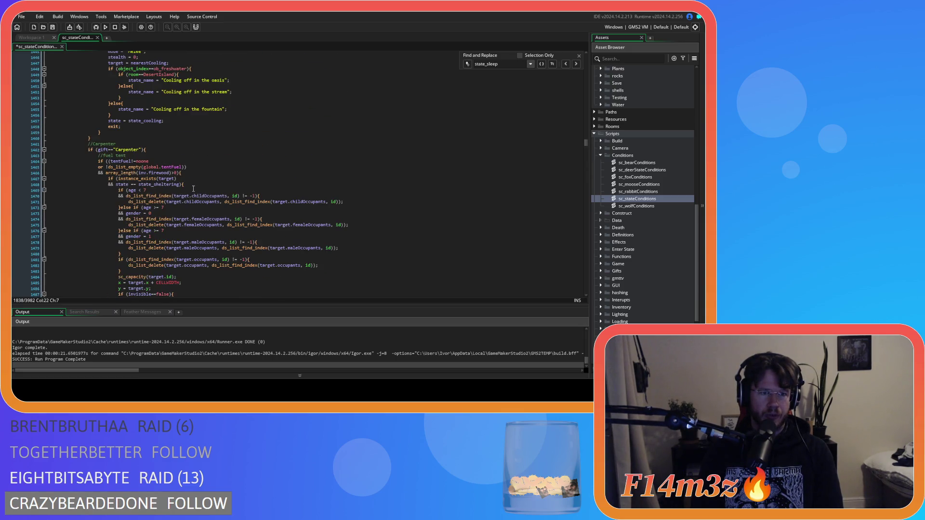
pyautogui.click(165, 150)
pyautogui.press('Return')
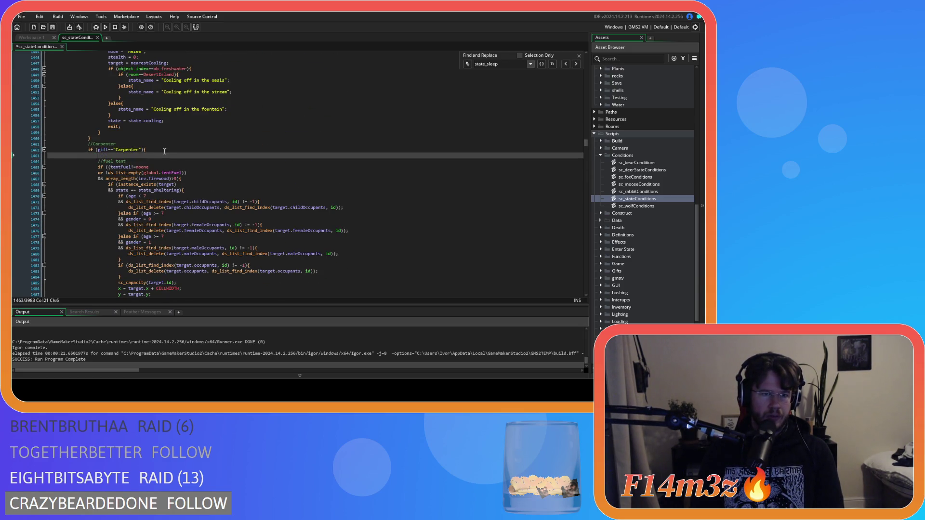
pyautogui.hotkey('ctrl', 'v')
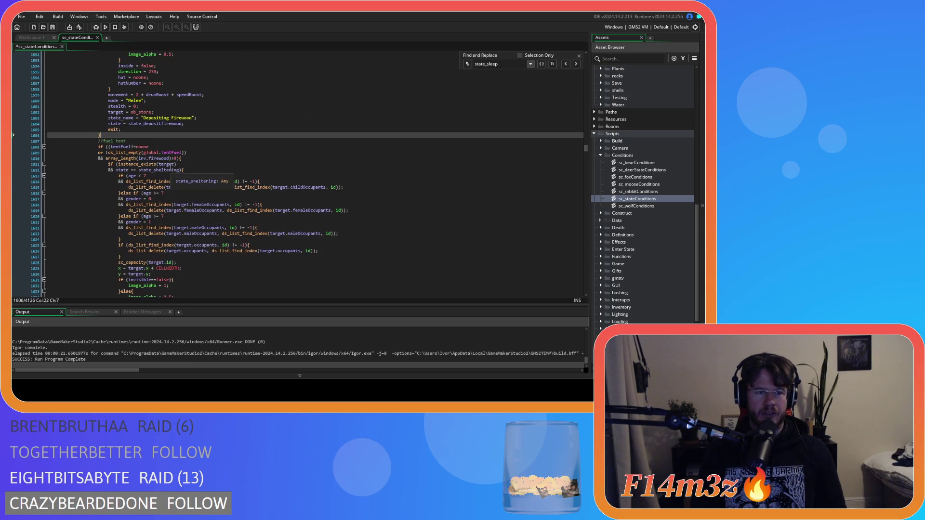
pyautogui.scroll(20, 170, 167)
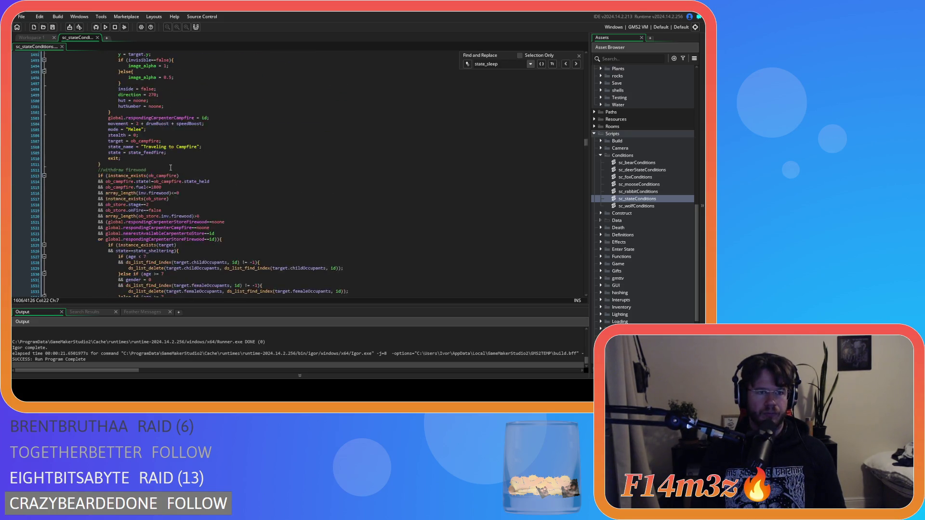
pyautogui.scroll(4, 170, 167)
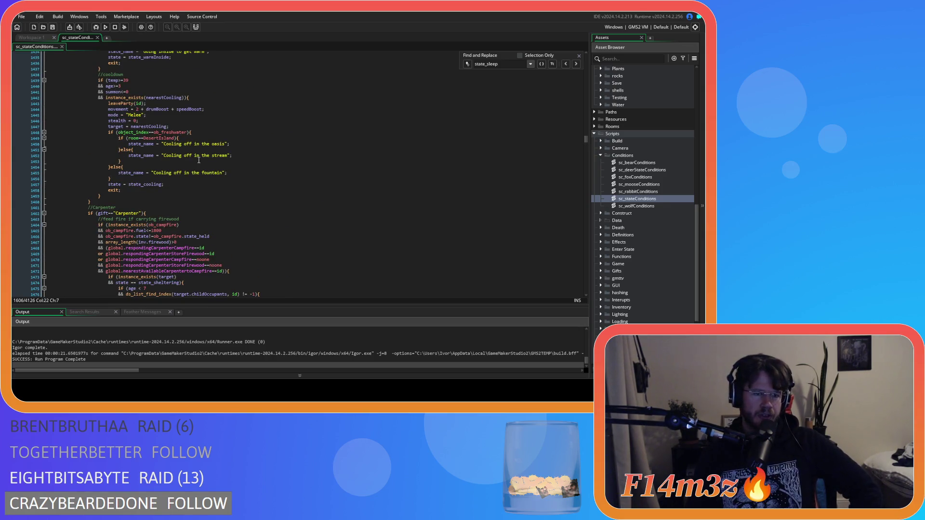
pyautogui.scroll(-3, 199, 160)
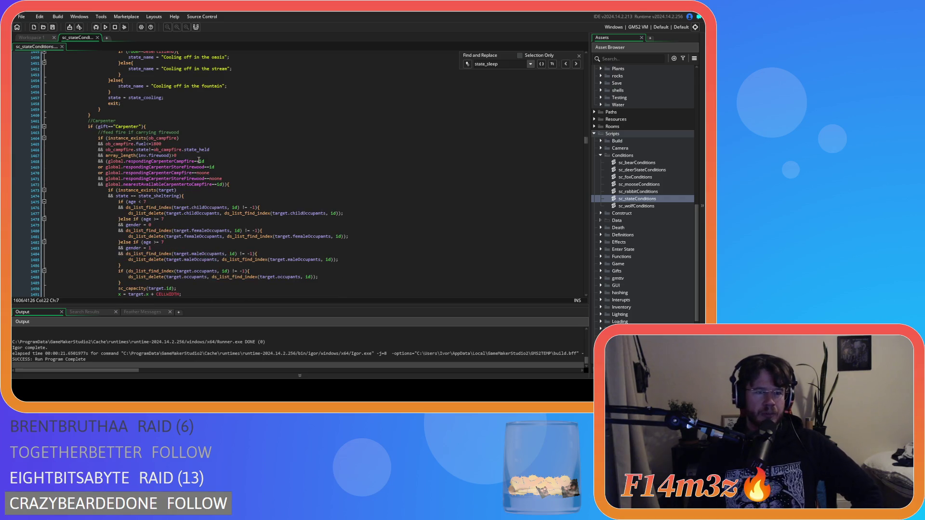
pyautogui.scroll(-10, 198, 160)
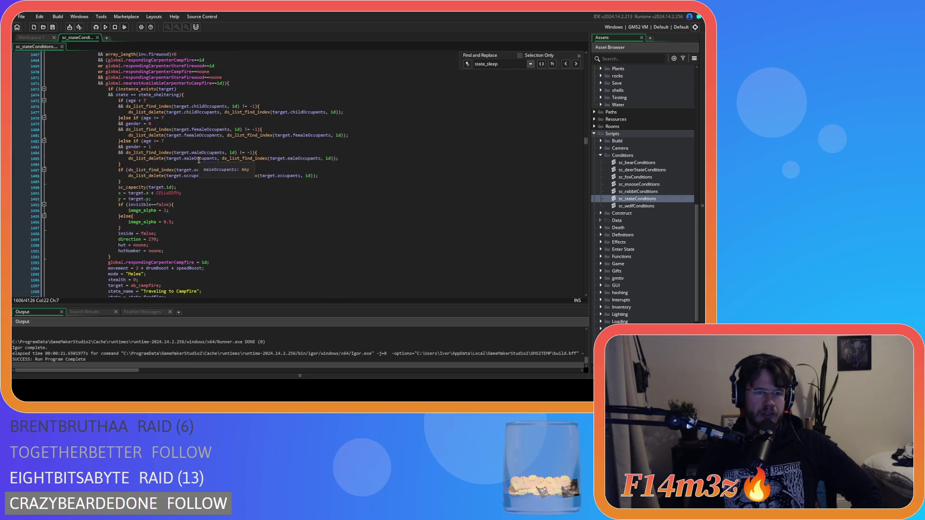
pyautogui.scroll(-15, 198, 160)
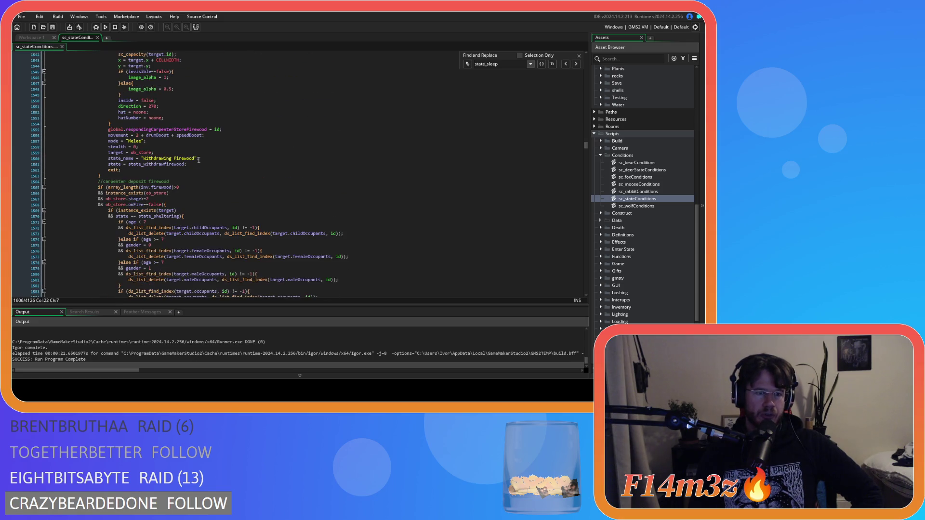
pyautogui.scroll(-6, 199, 160)
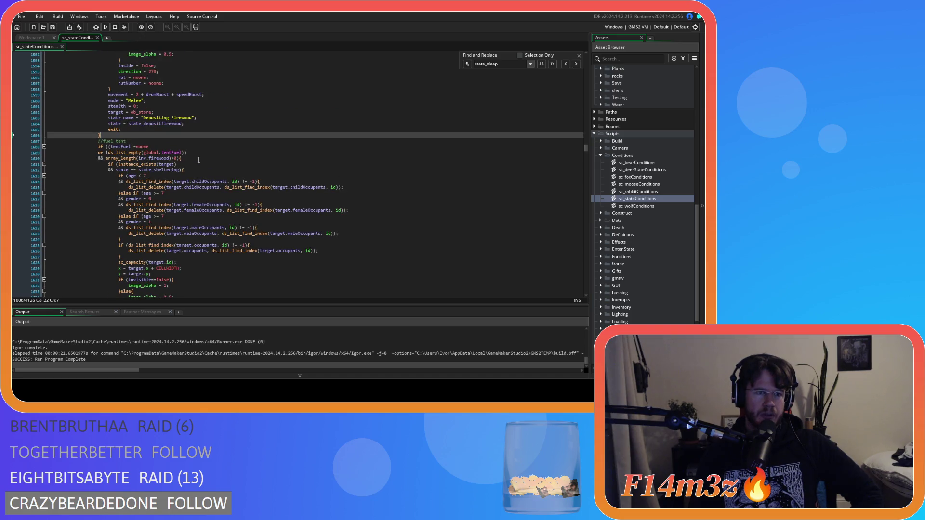
pyautogui.scroll(-20, 199, 160)
pyautogui.scroll(-20, 199, 160)
pyautogui.scroll(-20, 198, 160)
pyautogui.scroll(-20, 199, 160)
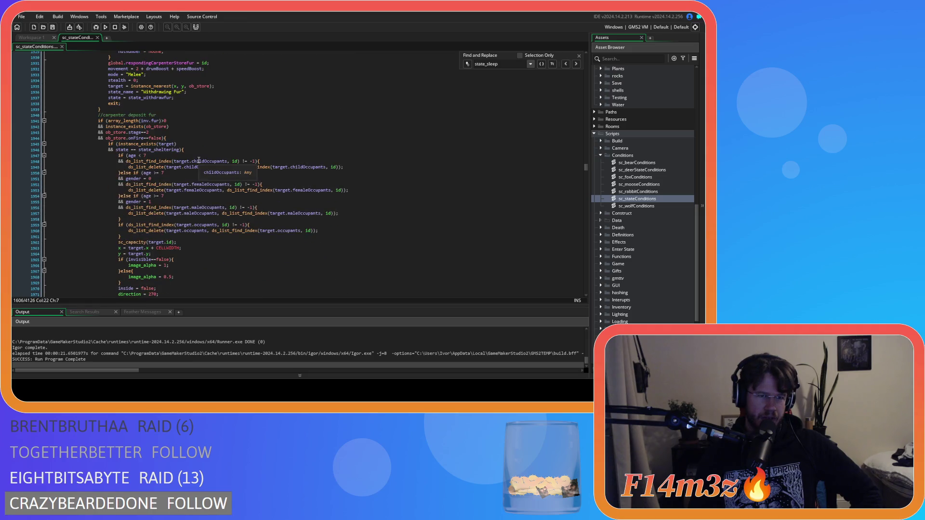
pyautogui.click(183, 121)
pyautogui.click(182, 111)
pyautogui.click(182, 115)
pyautogui.scroll(-18, 182, 118)
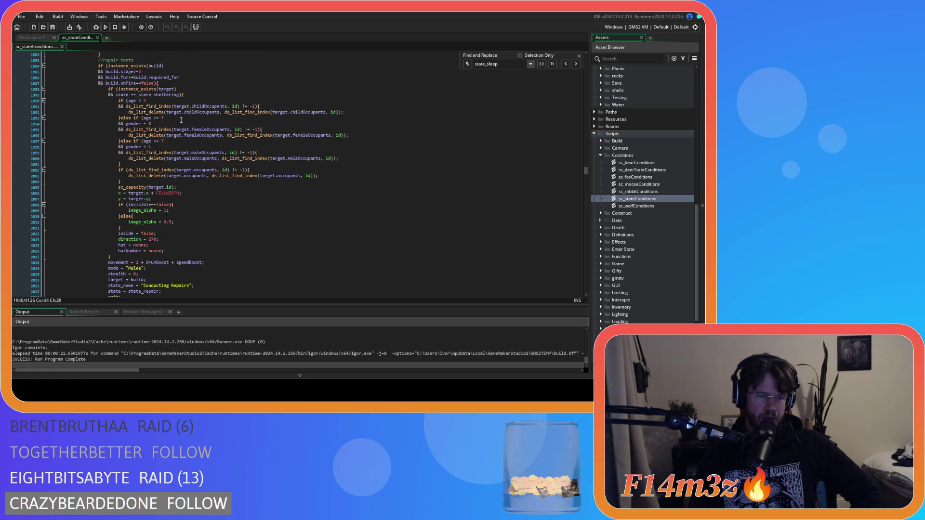
pyautogui.scroll(20, 181, 120)
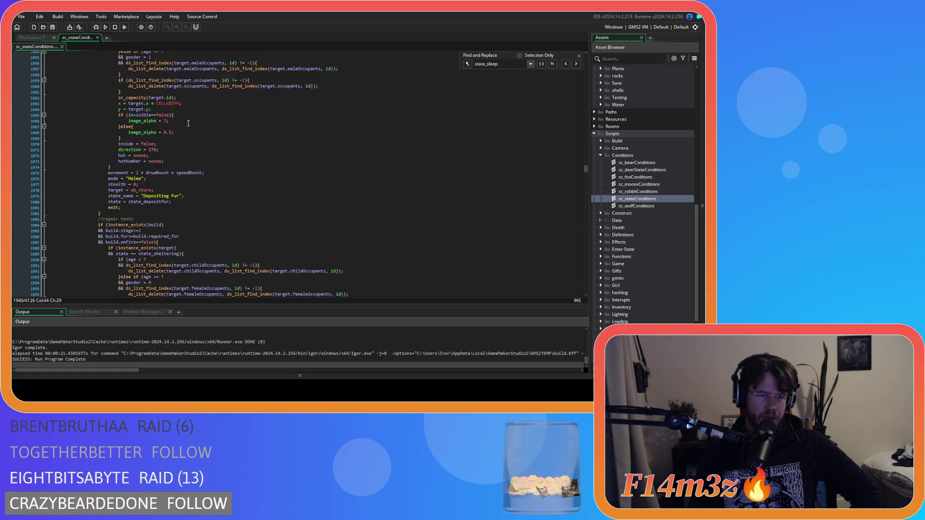
pyautogui.scroll(10, 191, 123)
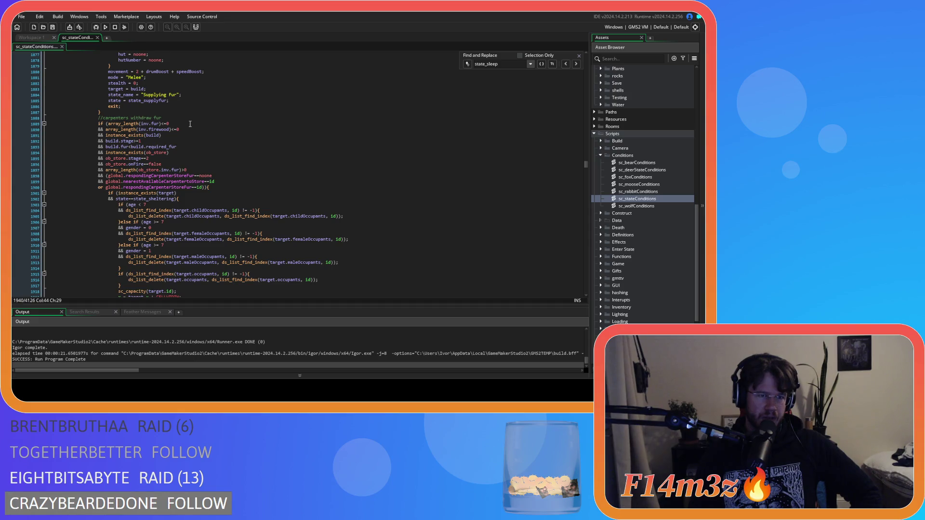
pyautogui.scroll(4, 190, 123)
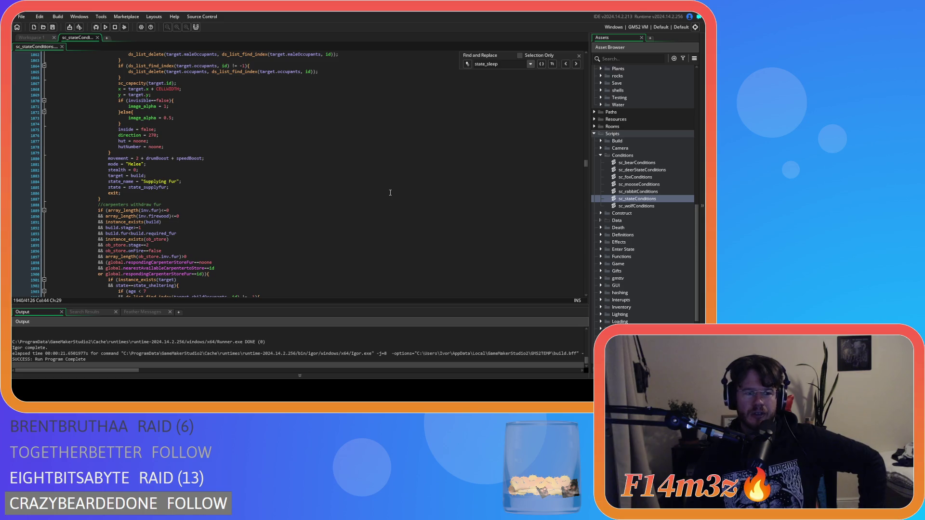
pyautogui.scroll(-5, 391, 193)
pyautogui.scroll(-10, 390, 193)
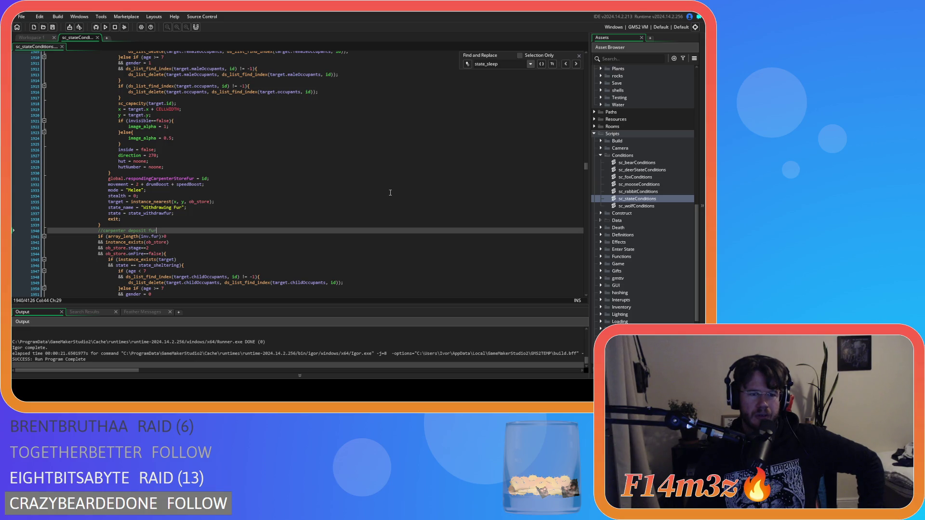
pyautogui.scroll(-20, 390, 193)
pyautogui.scroll(-8, 391, 193)
pyautogui.scroll(7, 390, 192)
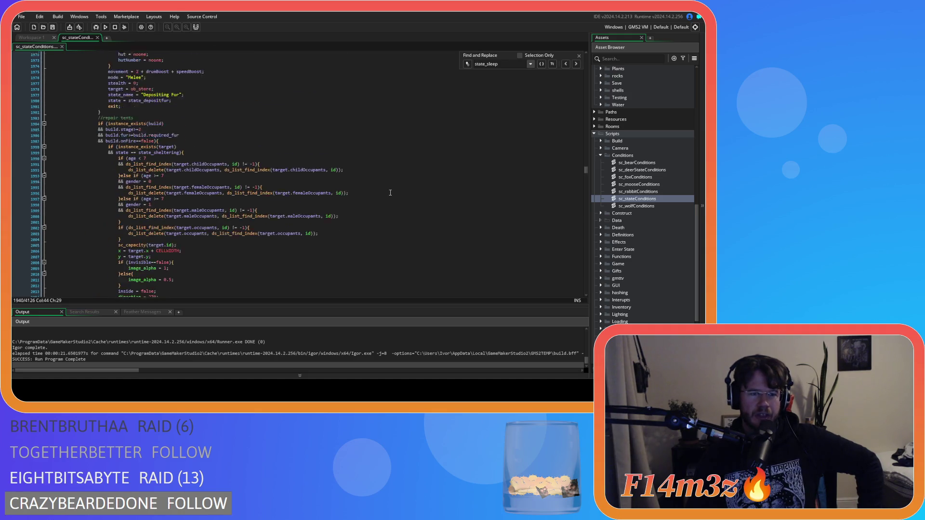
pyautogui.scroll(-7, 390, 193)
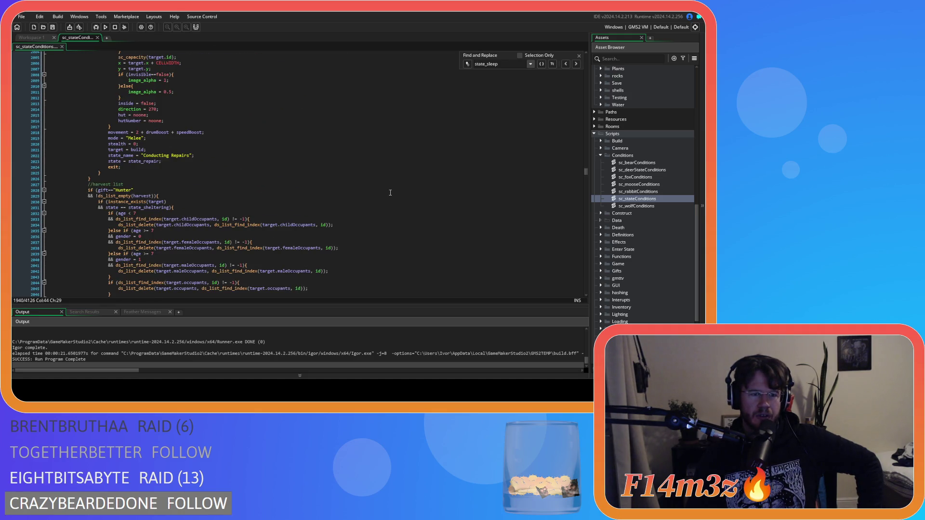
pyautogui.scroll(10, 390, 193)
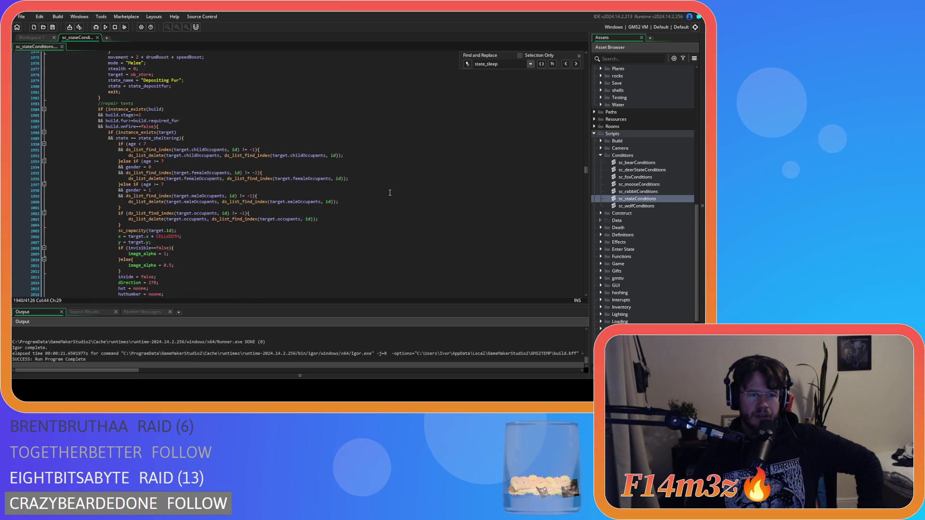
pyautogui.scroll(7, 391, 193)
pyautogui.scroll(20, 390, 193)
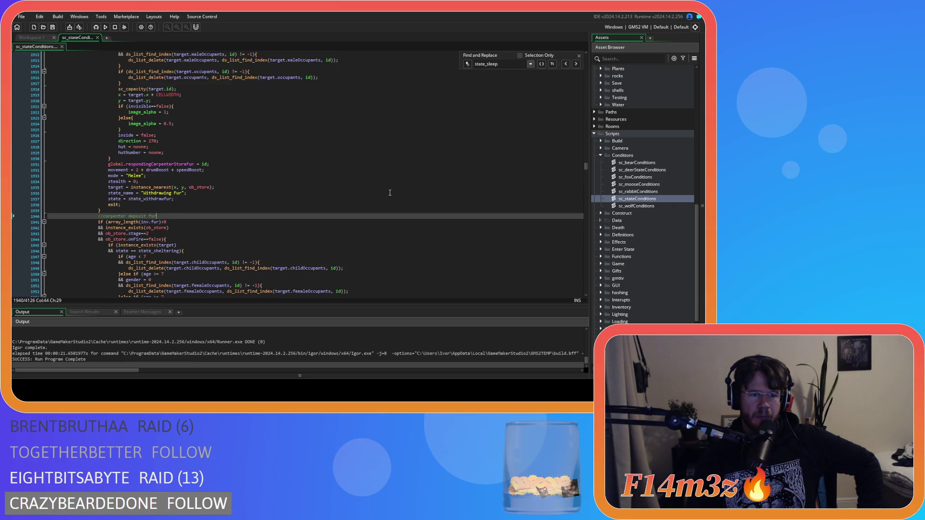
pyautogui.scroll(20, 390, 193)
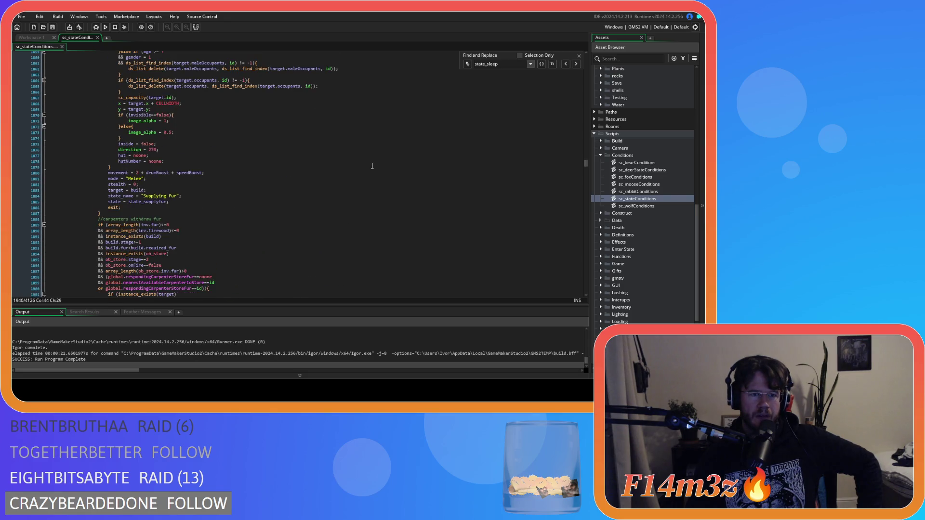
pyautogui.scroll(12, 372, 166)
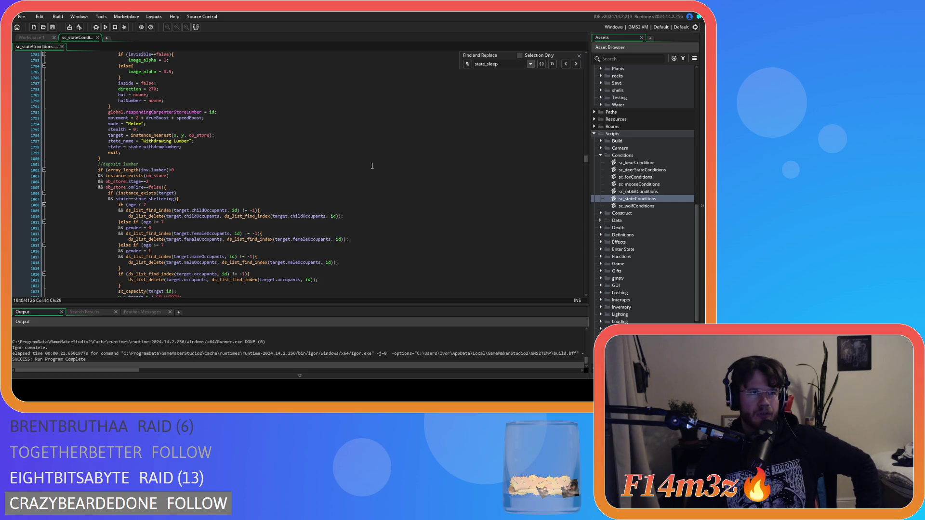
pyautogui.scroll(-20, 372, 166)
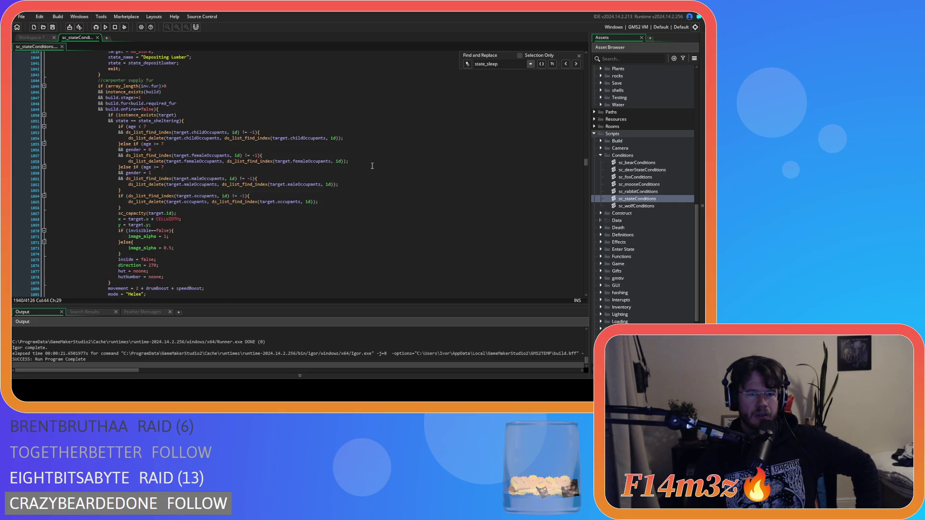
pyautogui.scroll(-20, 372, 166)
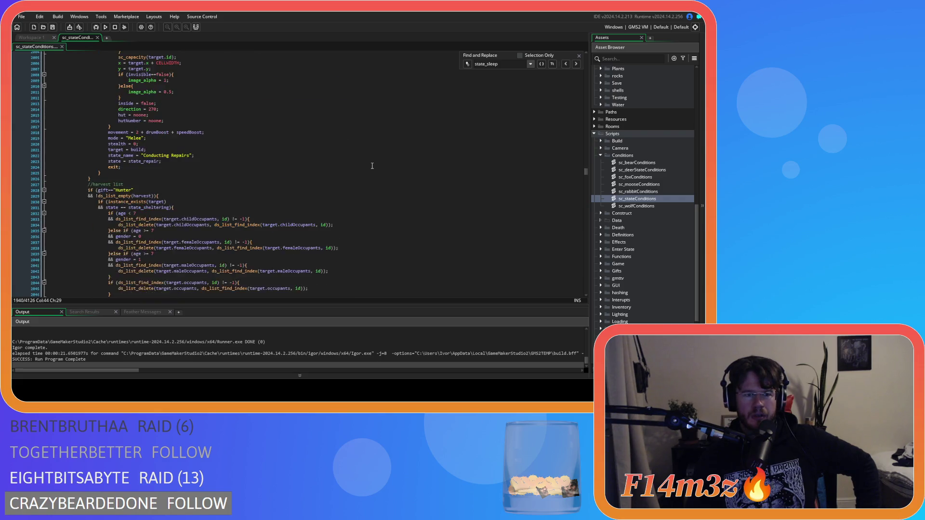
pyautogui.scroll(-20, 372, 166)
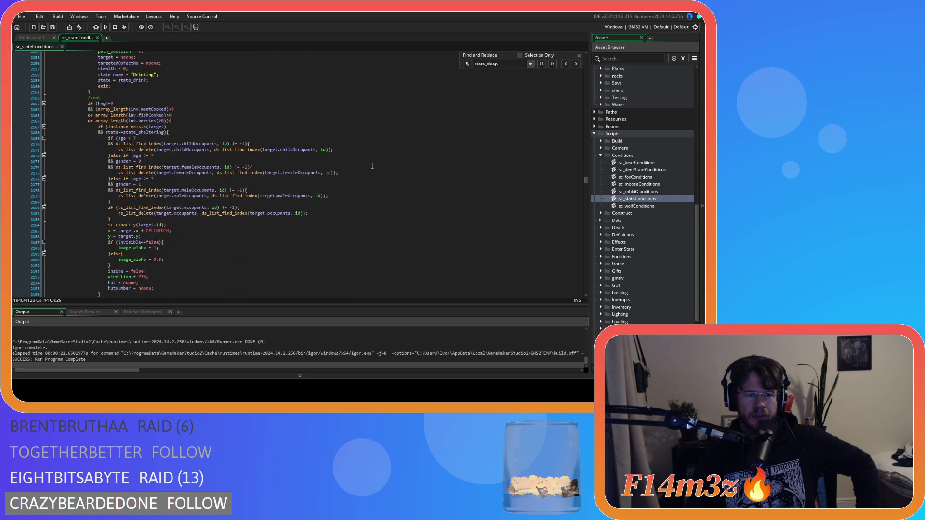
pyautogui.scroll(-5, 372, 166)
pyautogui.scroll(-5, 372, 165)
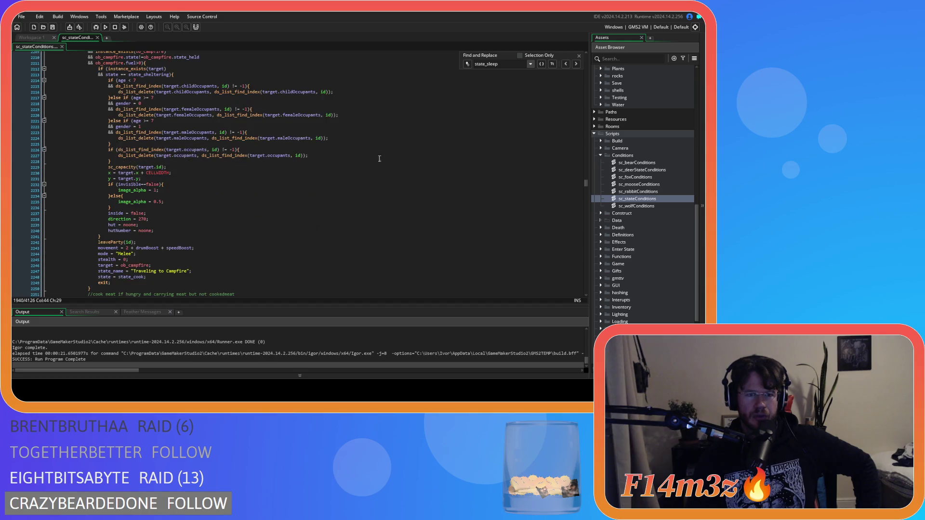
pyautogui.moveTo(499, 64); pyautogui.dragTo(487, 64)
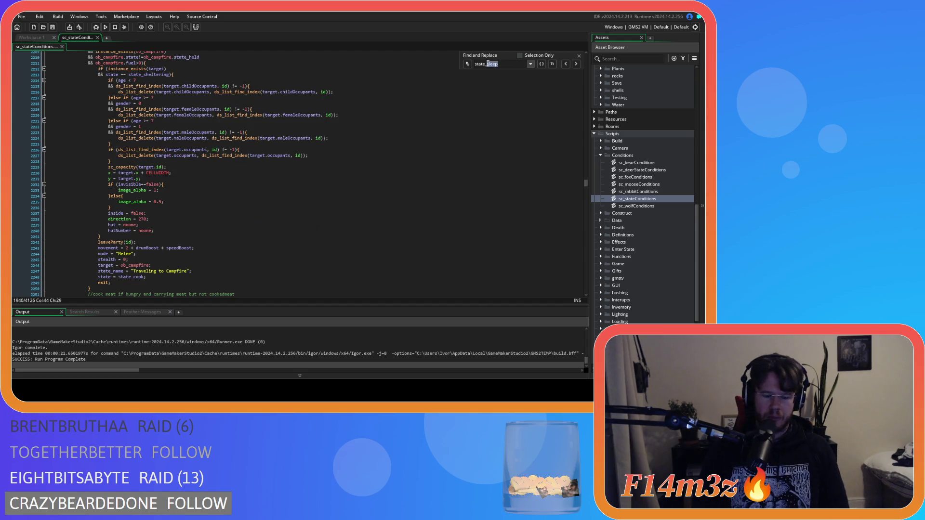
# Search for state_withdrawmeat to bring the withdraw-meat block at line 2869 into view.
pyautogui.write('withdraw')
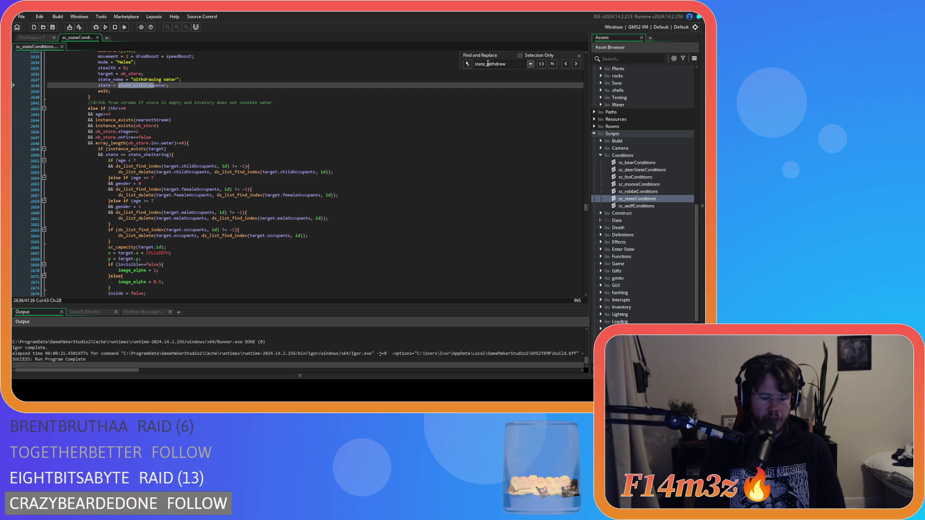
pyautogui.write('meat')
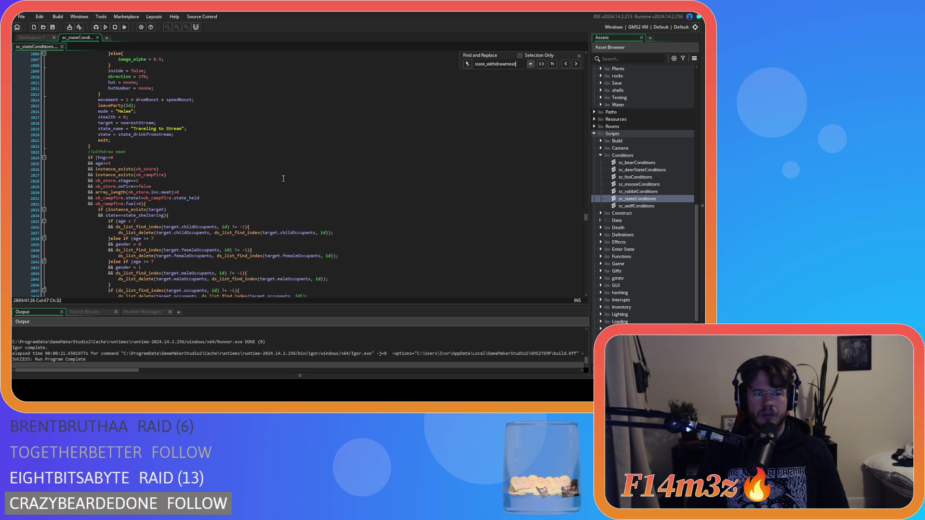
pyautogui.scroll(-7, 394, 217)
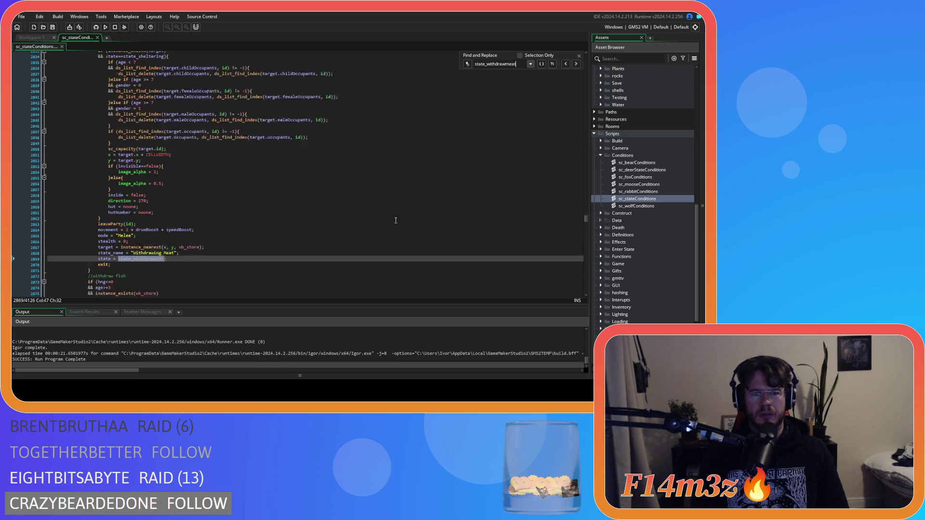
pyautogui.scroll(-3, 402, 224)
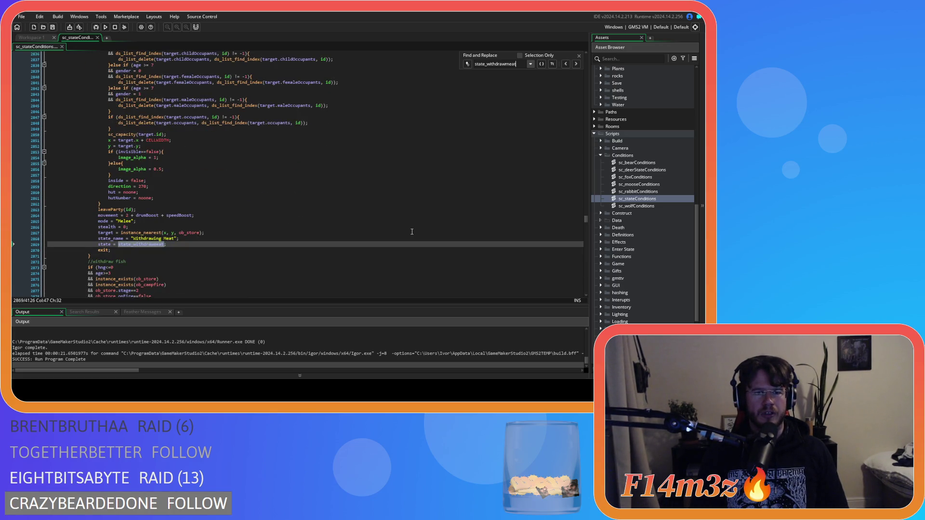
pyautogui.scroll(10, 412, 232)
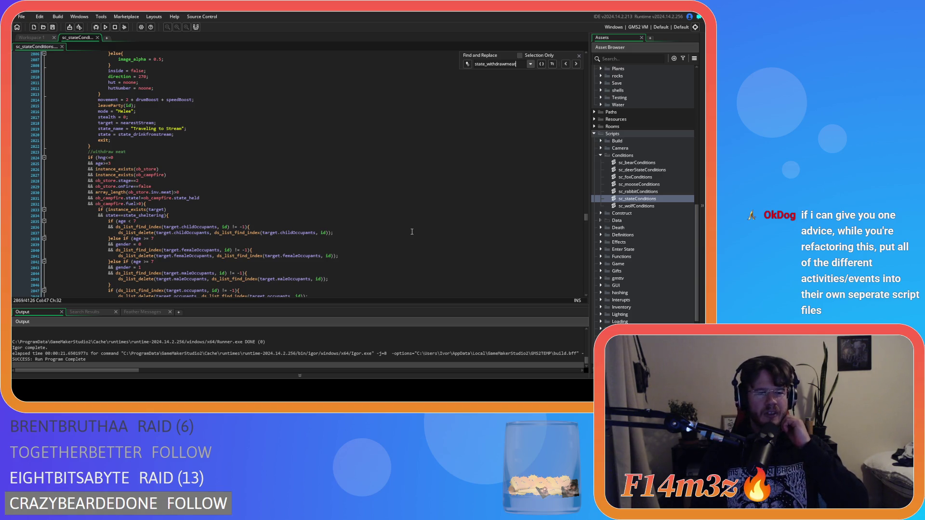
pyautogui.scroll(-3, 412, 232)
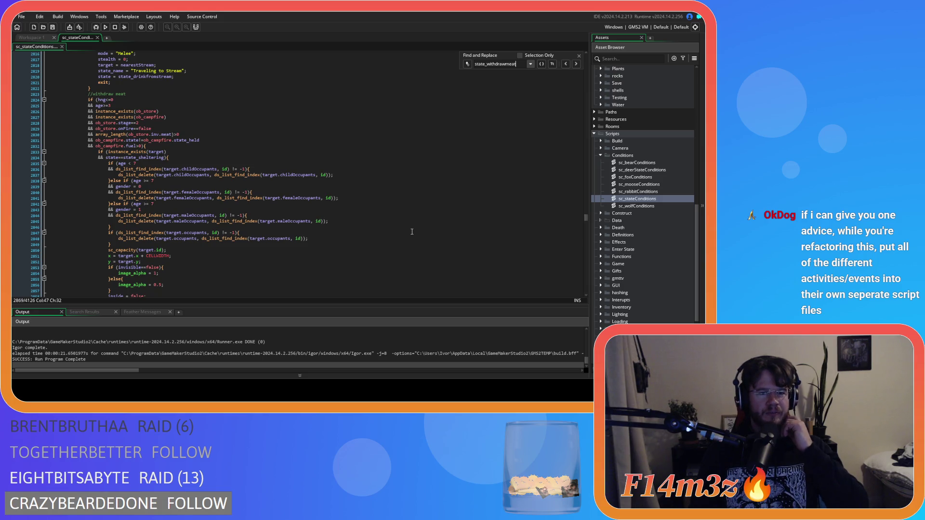
pyautogui.scroll(-9, 412, 232)
pyautogui.scroll(-8, 266, 211)
pyautogui.scroll(-12, 266, 211)
pyautogui.scroll(-16, 231, 193)
pyautogui.click(289, 233)
pyautogui.scroll(-4, 274, 217)
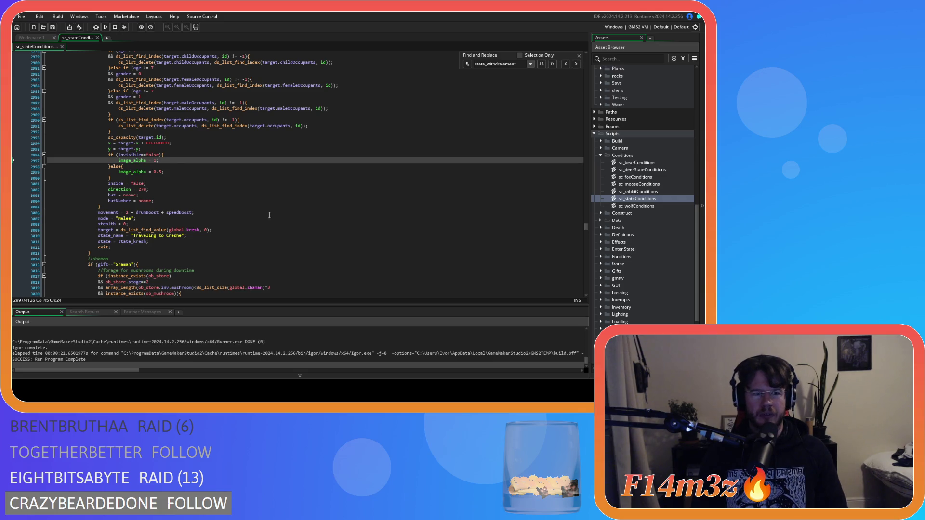
pyautogui.scroll(-9, 274, 217)
pyautogui.scroll(-20, 179, 158)
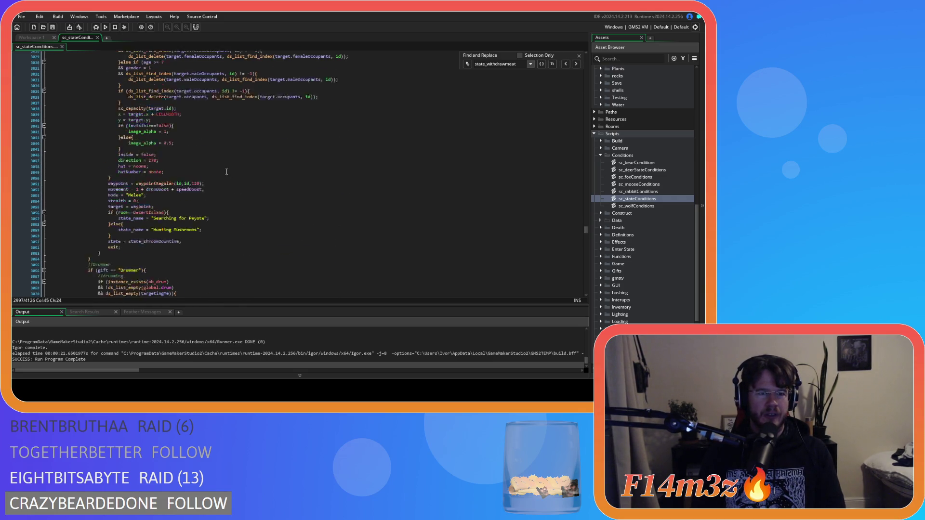
pyautogui.scroll(-5, 448, 222)
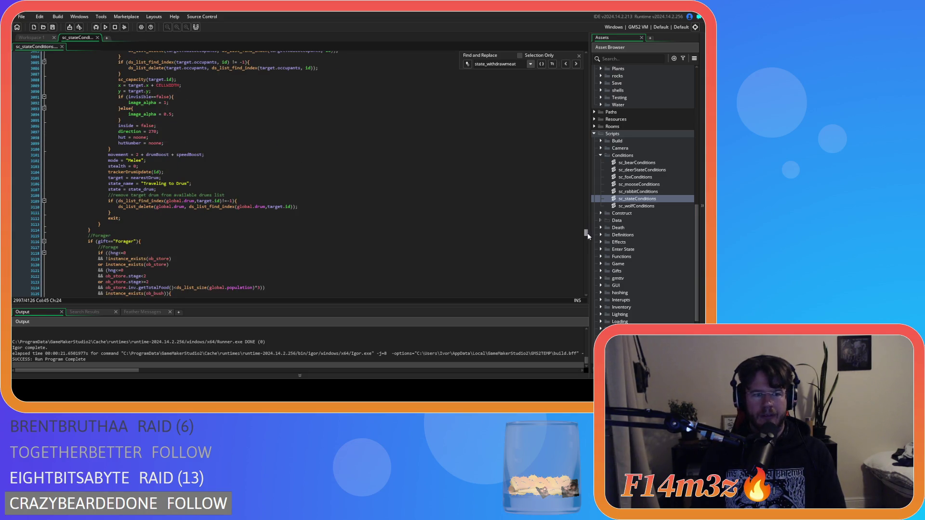
pyautogui.scroll(-7, 586, 232)
pyautogui.click(407, 183)
pyautogui.scroll(-12, 400, 166)
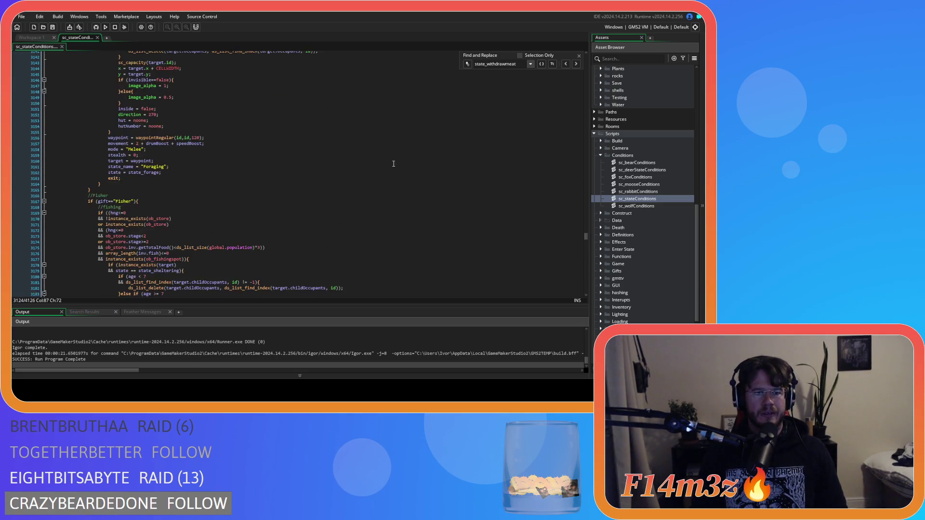
pyautogui.scroll(-5, 393, 164)
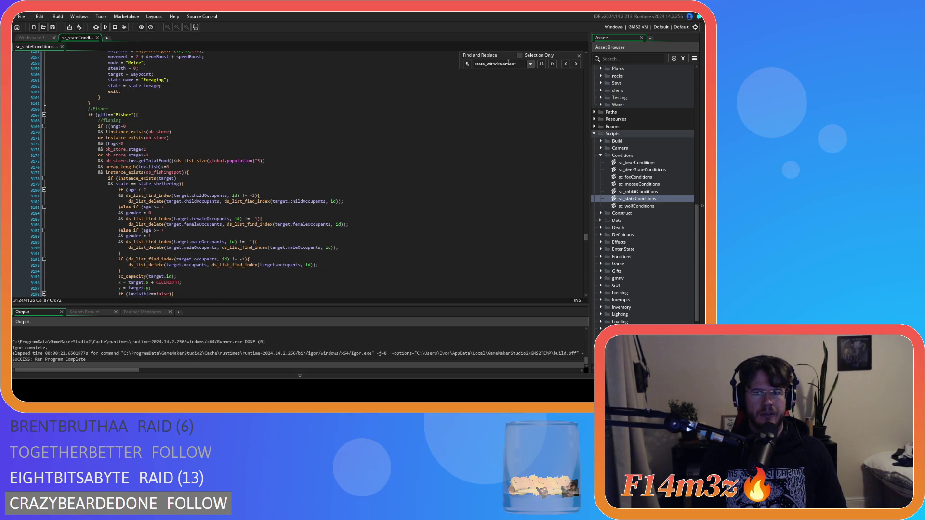
pyautogui.moveTo(516, 64); pyautogui.dragTo(487, 64)
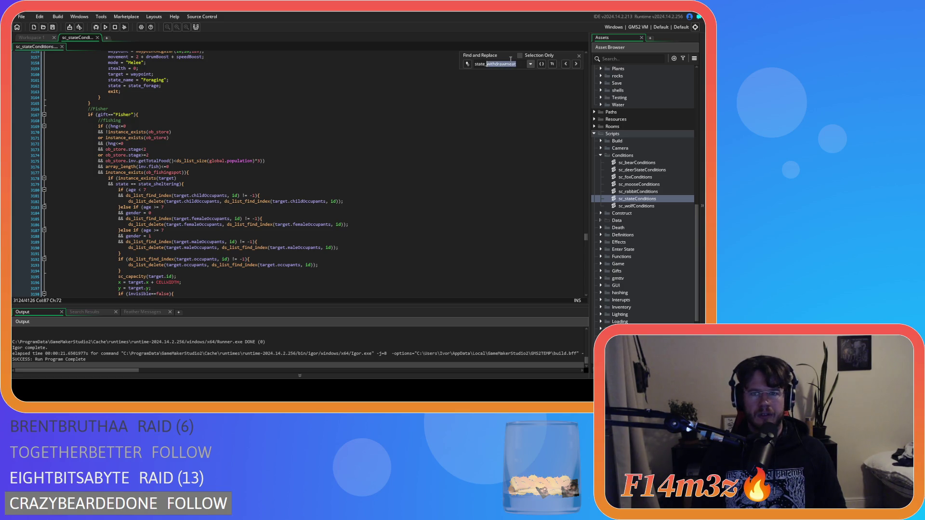
# Search for state_firewood and find the end of the firewood-gathering block.
pyautogui.write('firewood')
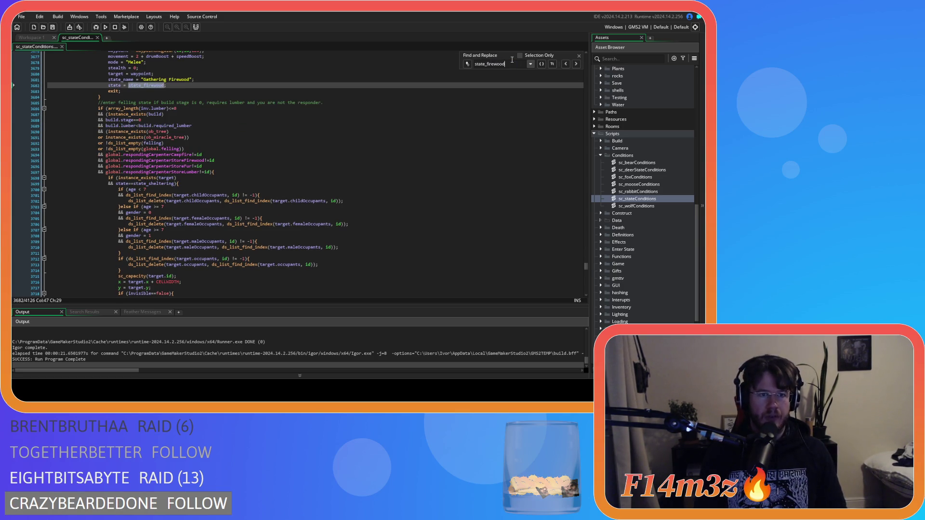
pyautogui.scroll(12, 357, 162)
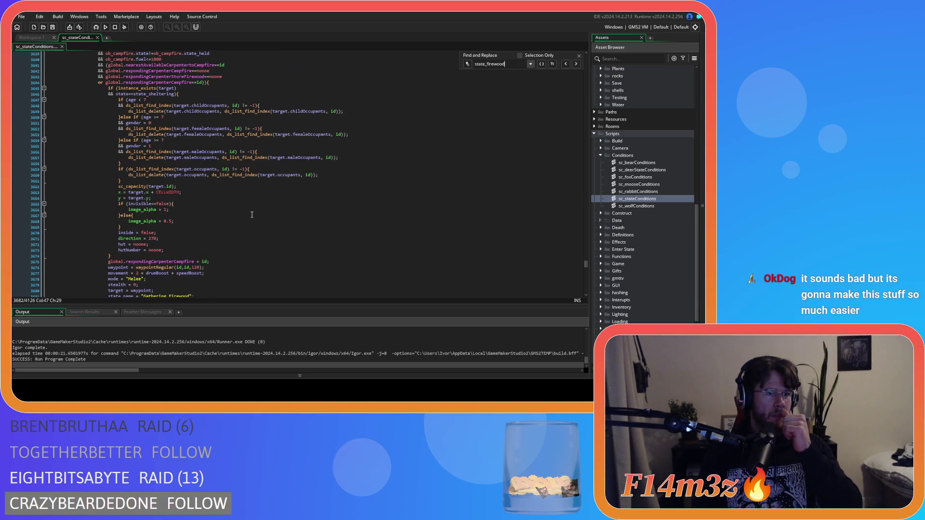
pyautogui.scroll(-8, 252, 215)
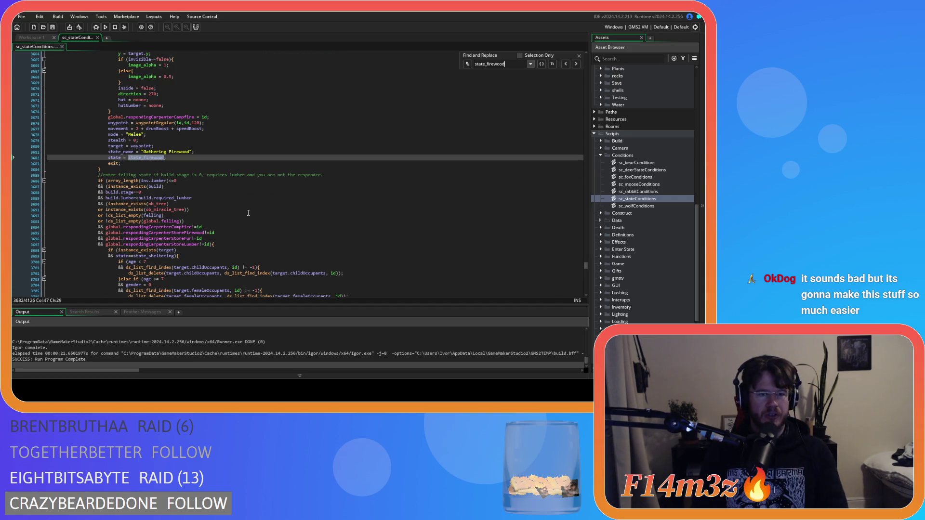
pyautogui.scroll(-9, 251, 214)
pyautogui.scroll(1, 249, 213)
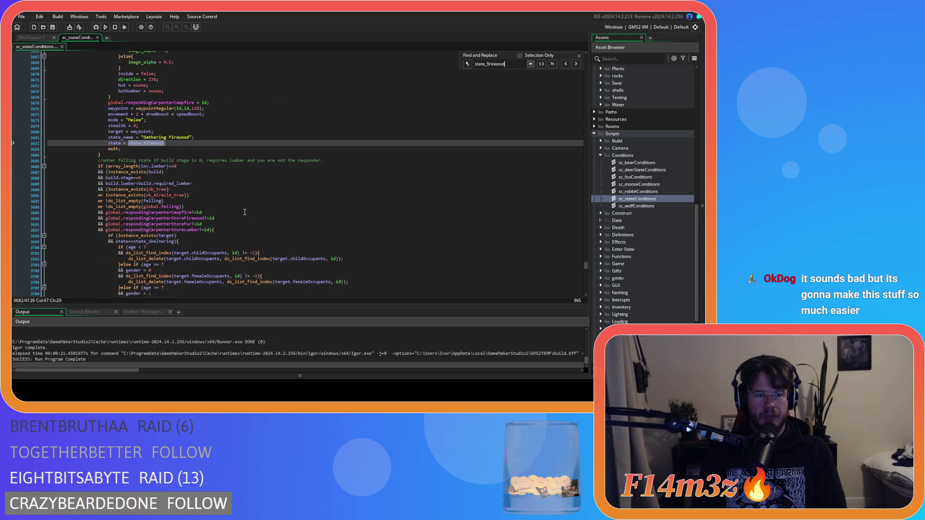
pyautogui.scroll(-4, 144, 212)
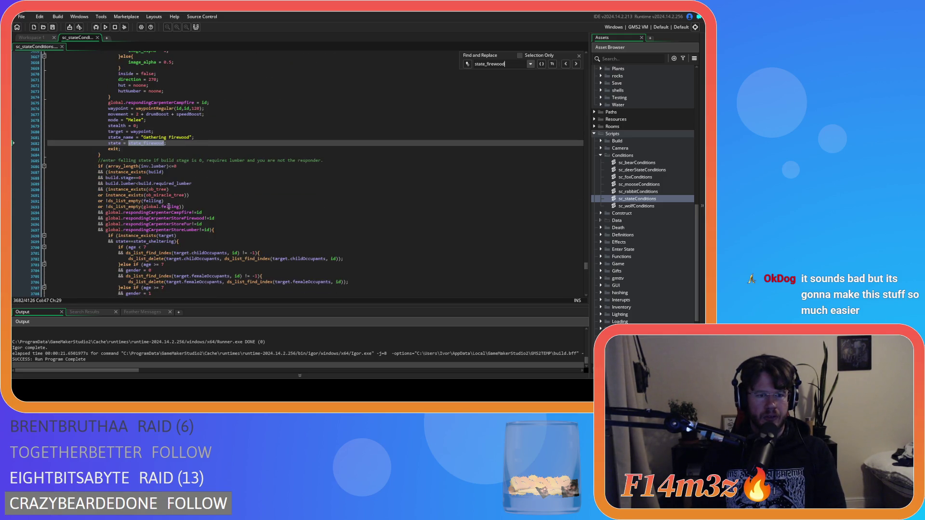
pyautogui.scroll(-4, 184, 206)
pyautogui.scroll(2, 196, 219)
pyautogui.scroll(6, 196, 218)
pyautogui.click(192, 225)
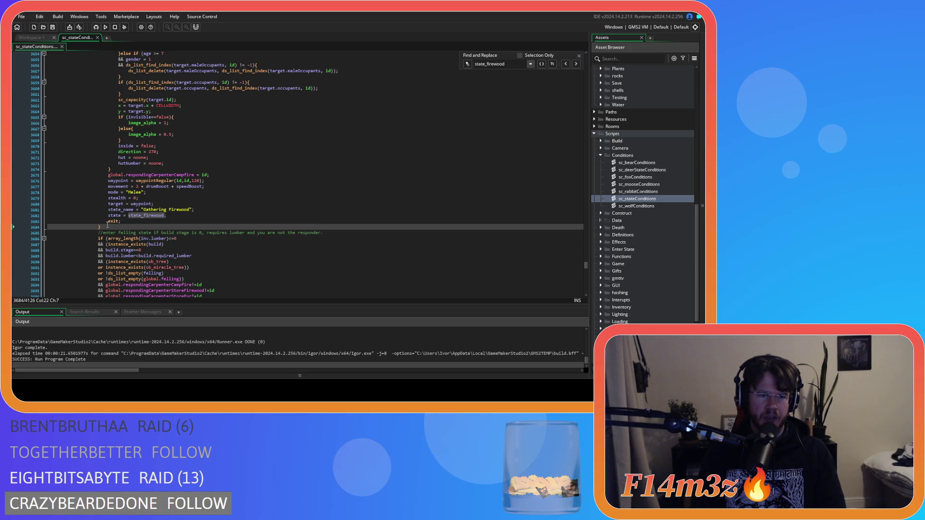
# Review the firewood-gathering conditions, including the ob_log check.
pyautogui.scroll(-8, 109, 225)
pyautogui.scroll(7, 157, 222)
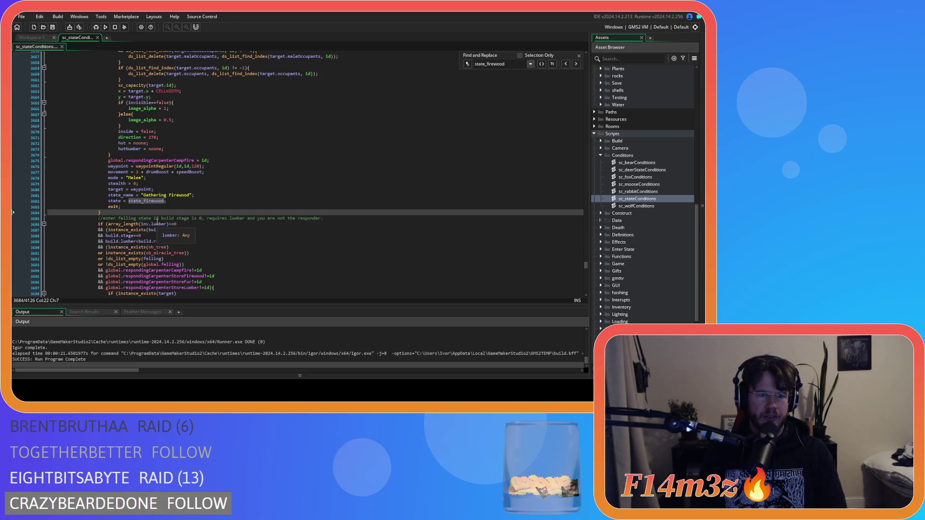
pyautogui.scroll(10, 145, 220)
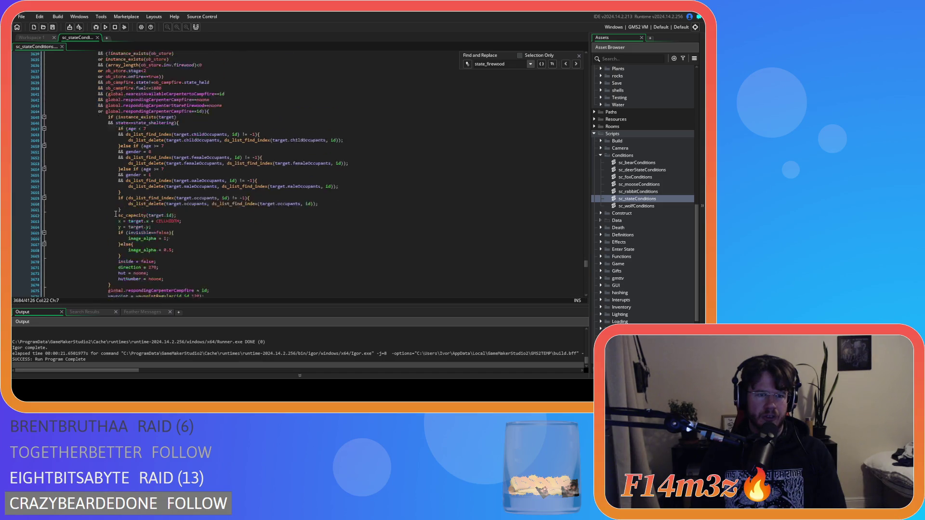
pyautogui.scroll(-11, 132, 219)
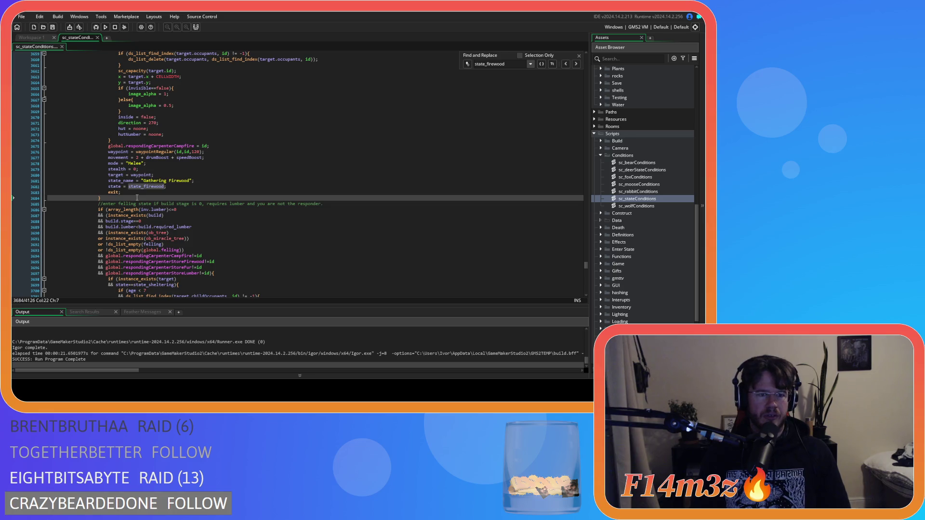
pyautogui.scroll(6, 137, 198)
pyautogui.scroll(2, 137, 198)
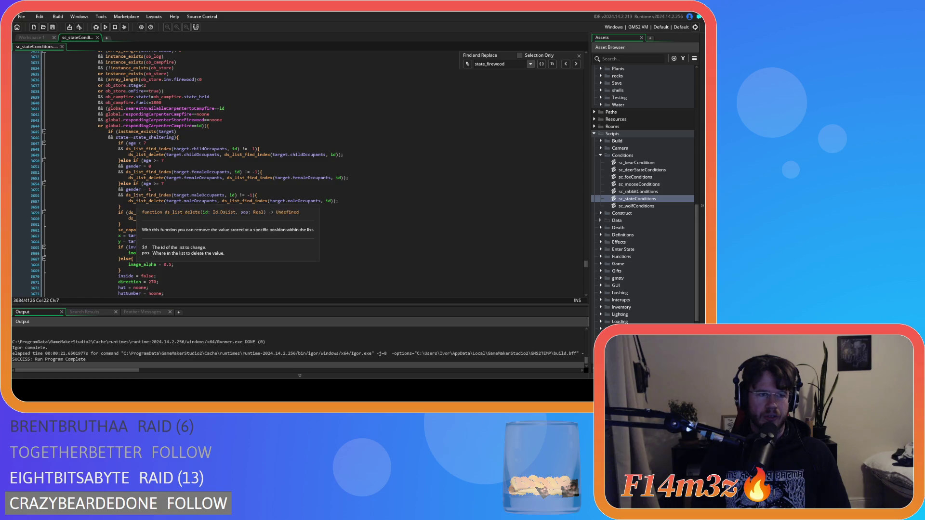
pyautogui.scroll(-7, 137, 198)
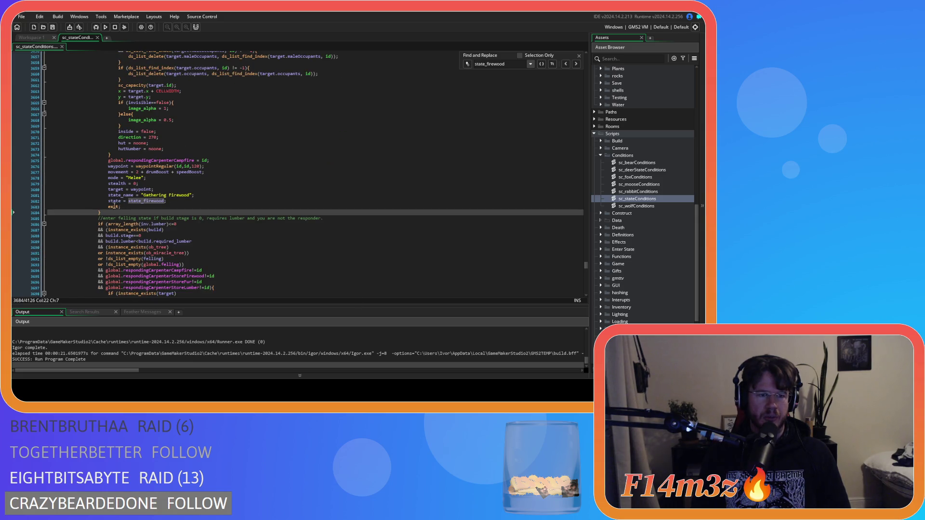
pyautogui.scroll(9, 119, 215)
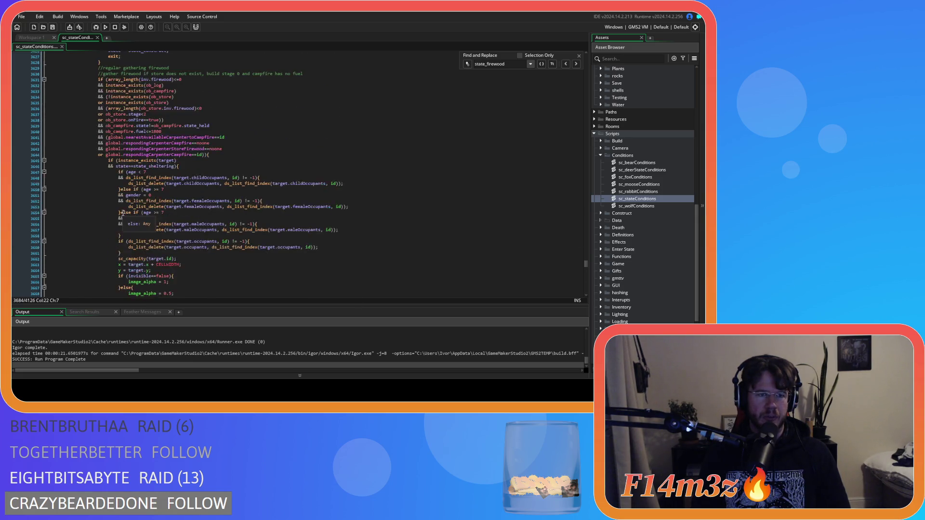
pyautogui.click(285, 158)
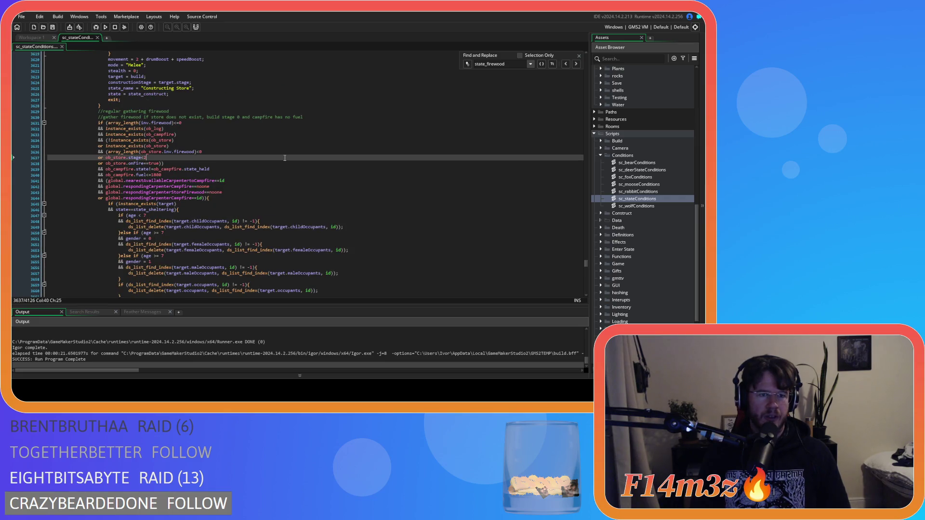
pyautogui.click(287, 130)
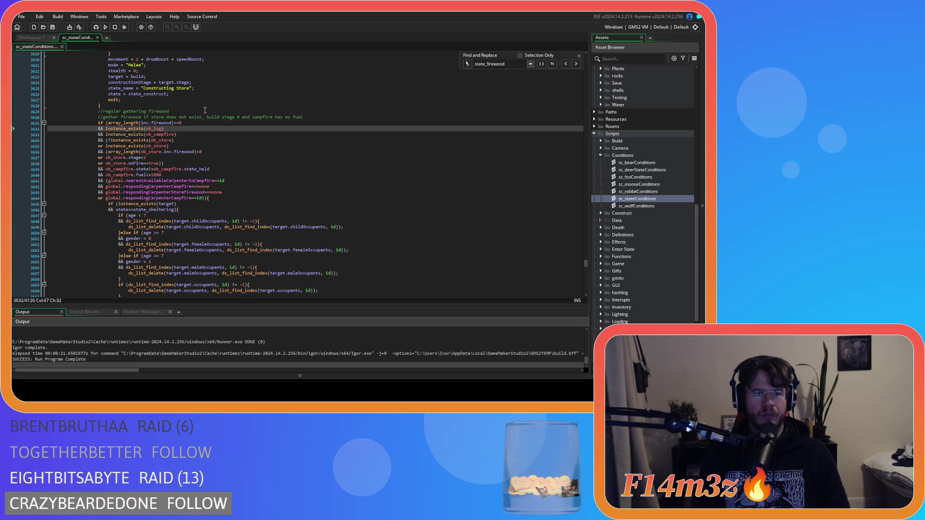
# Read through the felling-state block that follows the 'Gathering Firewood' block.
pyautogui.scroll(-15, 205, 110)
pyautogui.scroll(-15, 232, 156)
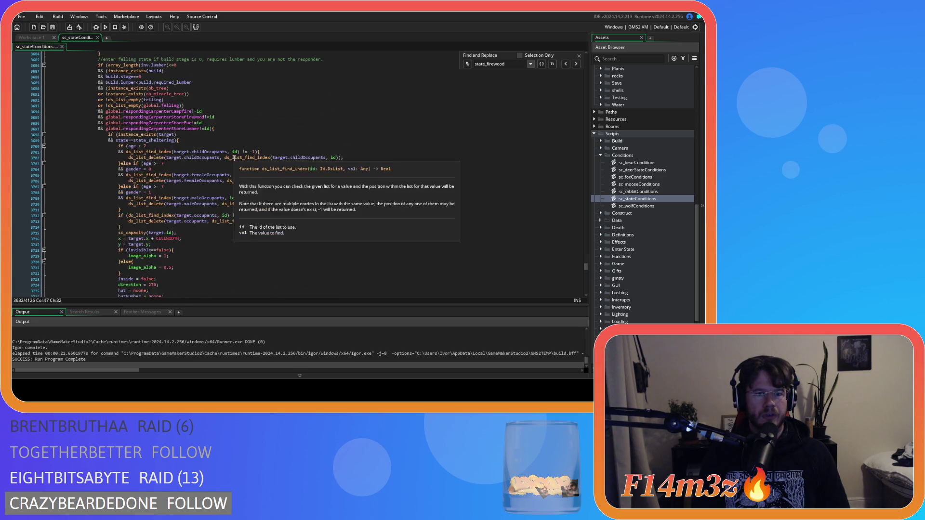
pyautogui.scroll(20, 235, 159)
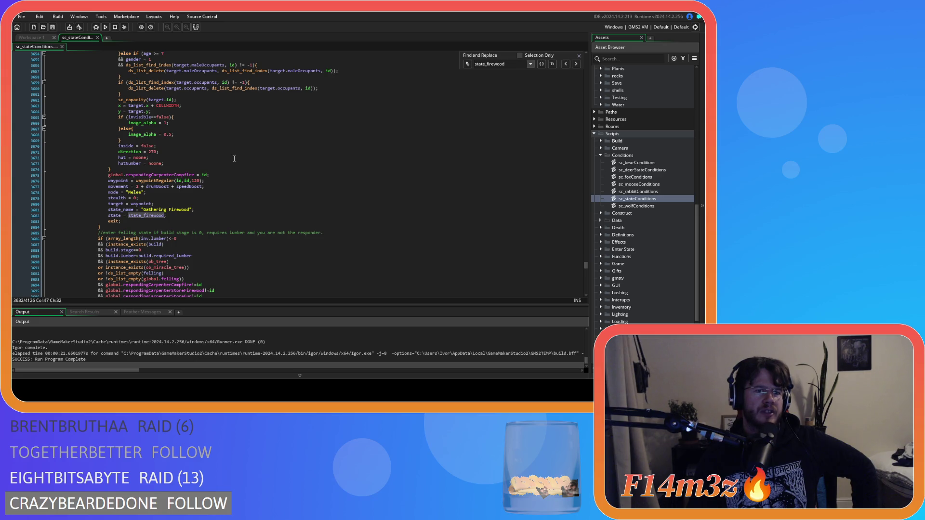
pyautogui.scroll(10, 234, 158)
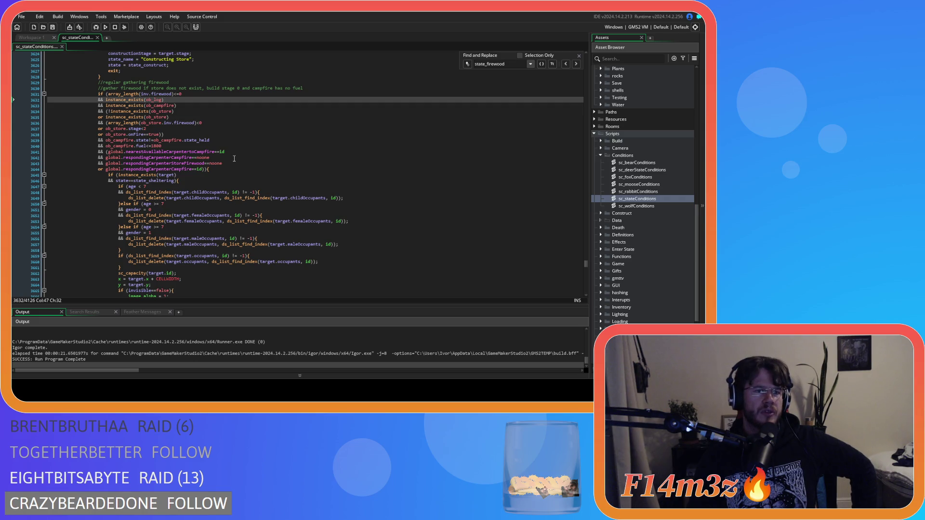
pyautogui.scroll(-20, 234, 158)
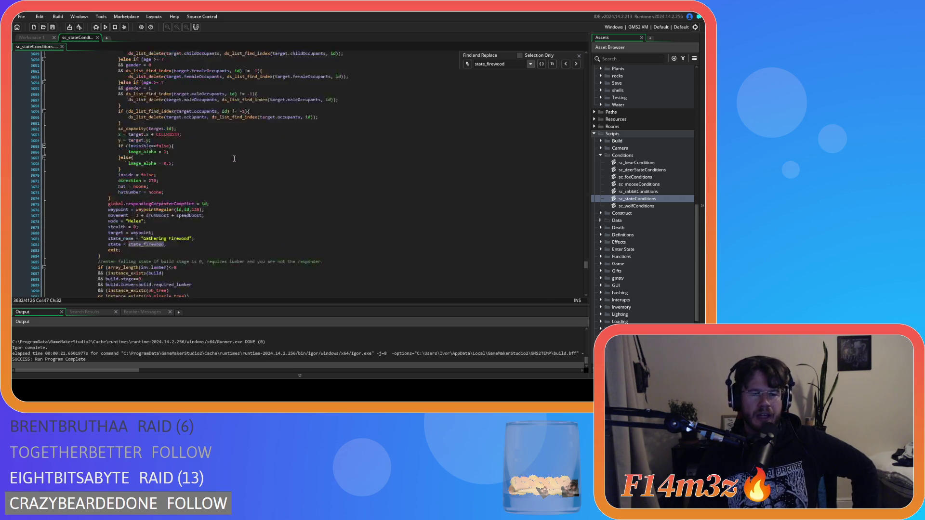
pyautogui.click(156, 244)
pyautogui.scroll(-4, 164, 243)
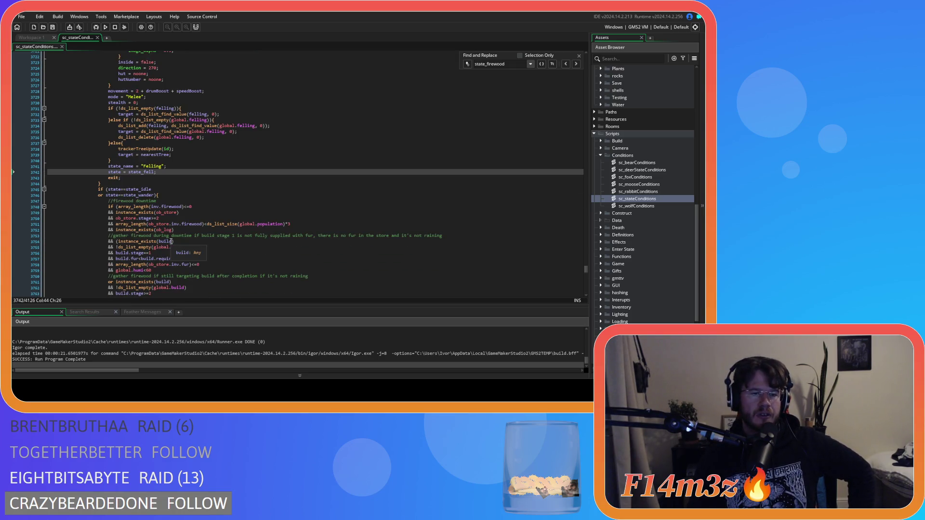
pyautogui.scroll(-5, 138, 192)
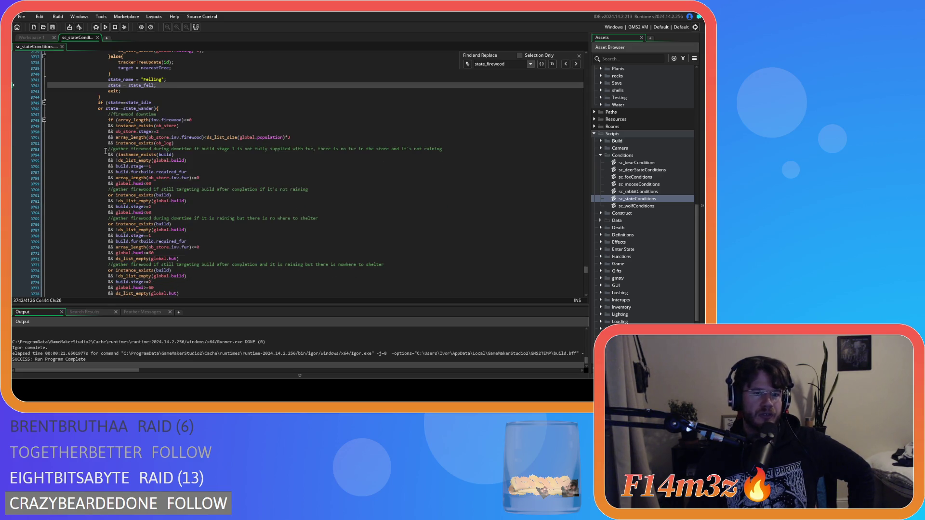
pyautogui.scroll(-8, 105, 150)
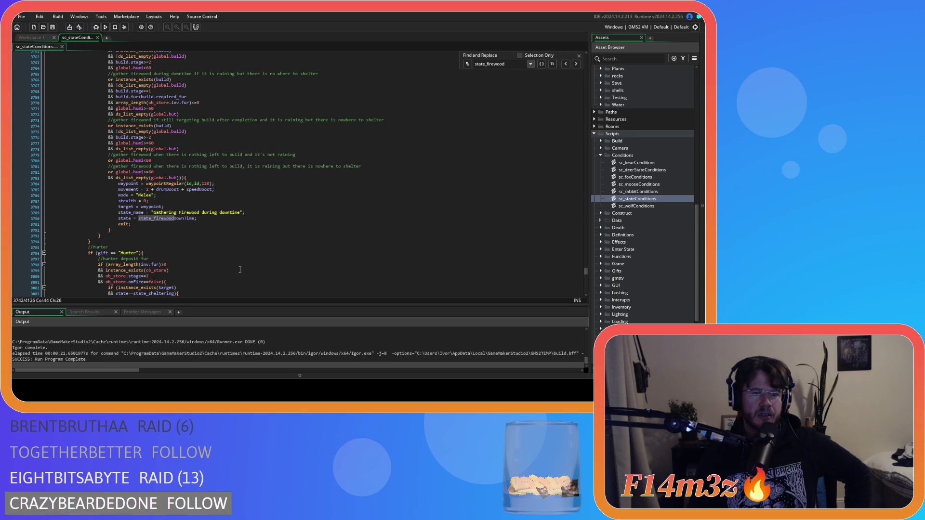
pyautogui.scroll(11, 237, 249)
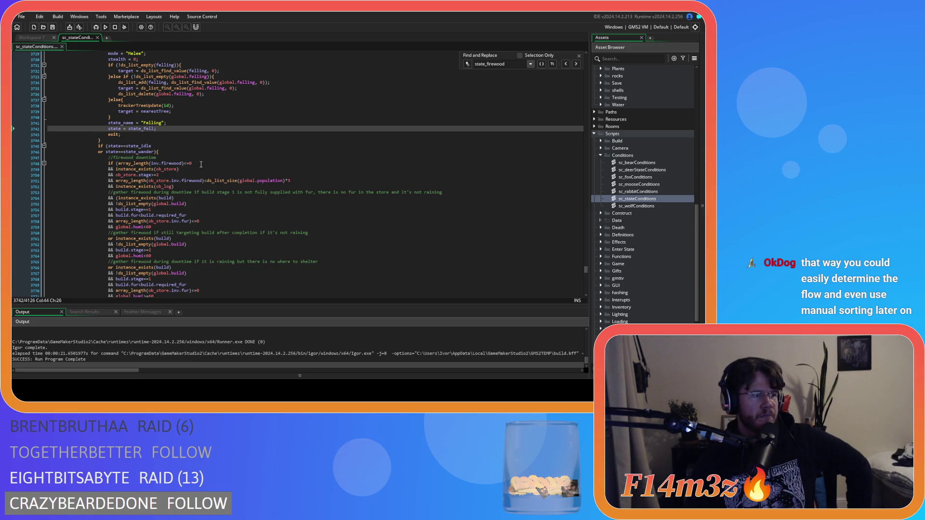
pyautogui.moveTo(235, 182)
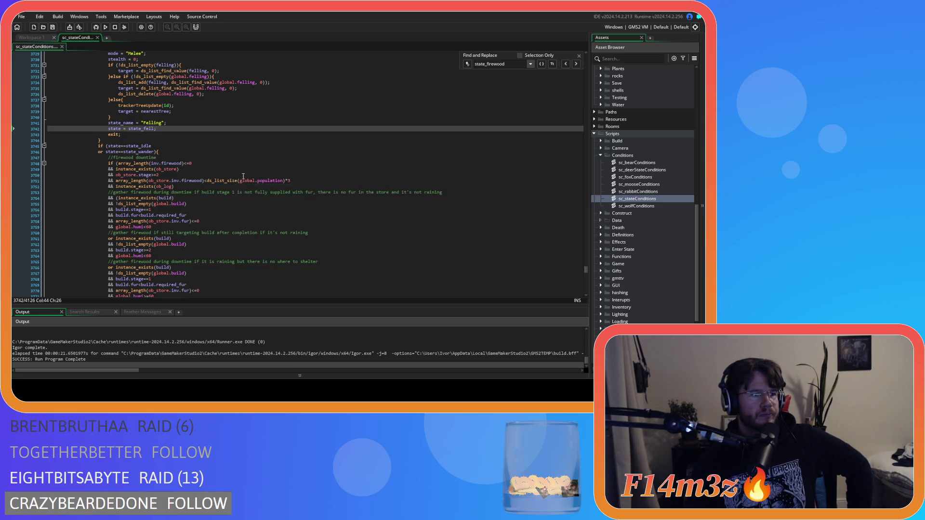
pyautogui.click(232, 158)
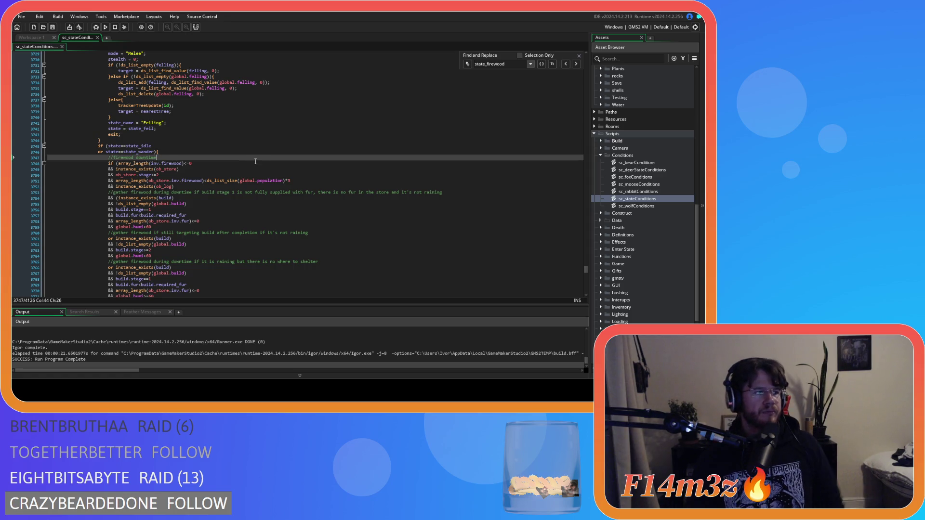
pyautogui.scroll(2, 268, 198)
pyautogui.click(232, 157)
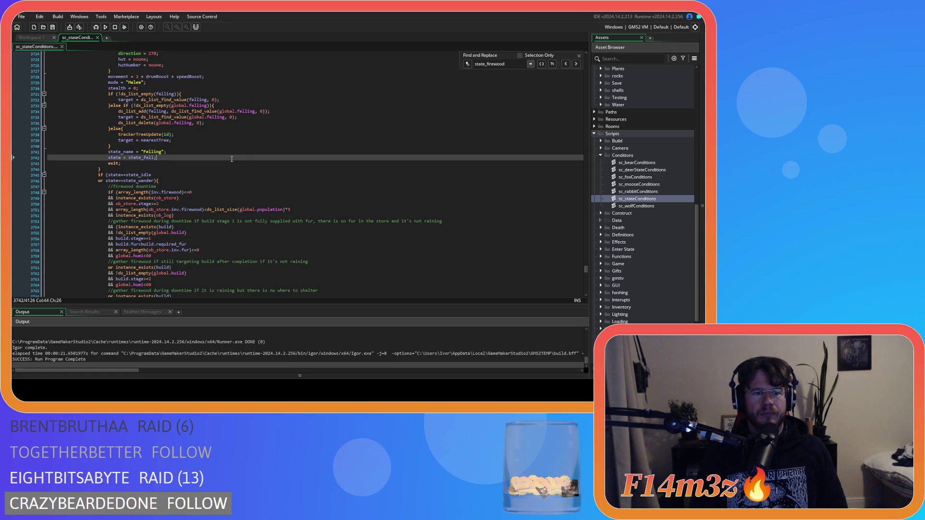
pyautogui.scroll(-15, 279, 187)
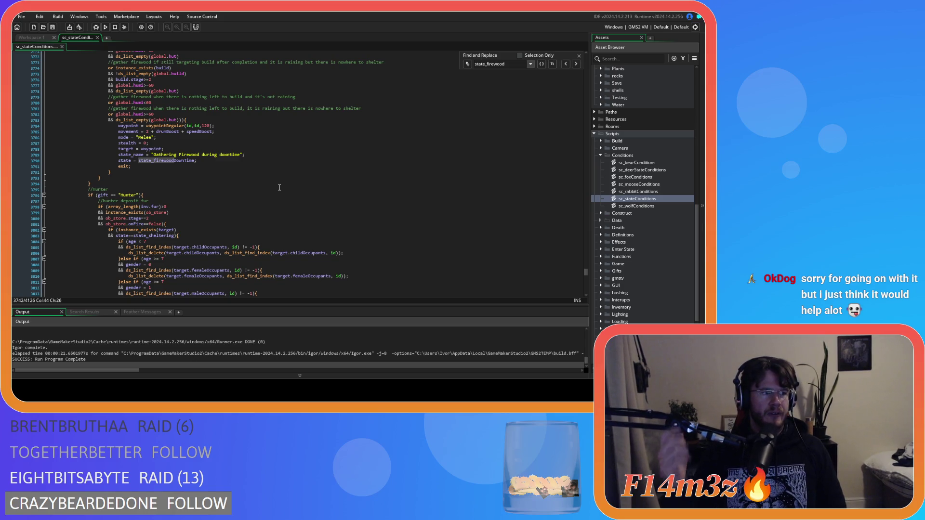
pyautogui.click(283, 172)
pyautogui.click(237, 181)
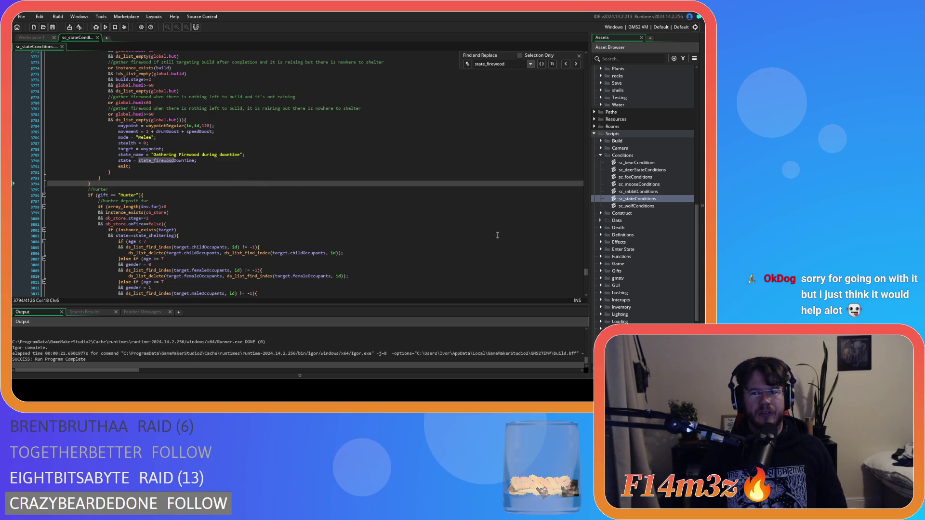
pyautogui.moveTo(586, 275); pyautogui.dragTo(586, 272)
pyautogui.click(398, 208)
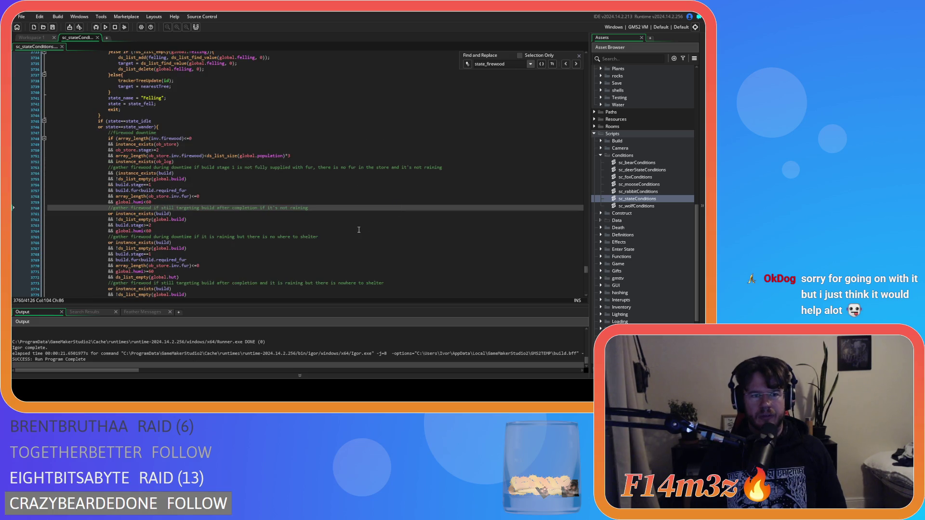
pyautogui.scroll(10, 358, 230)
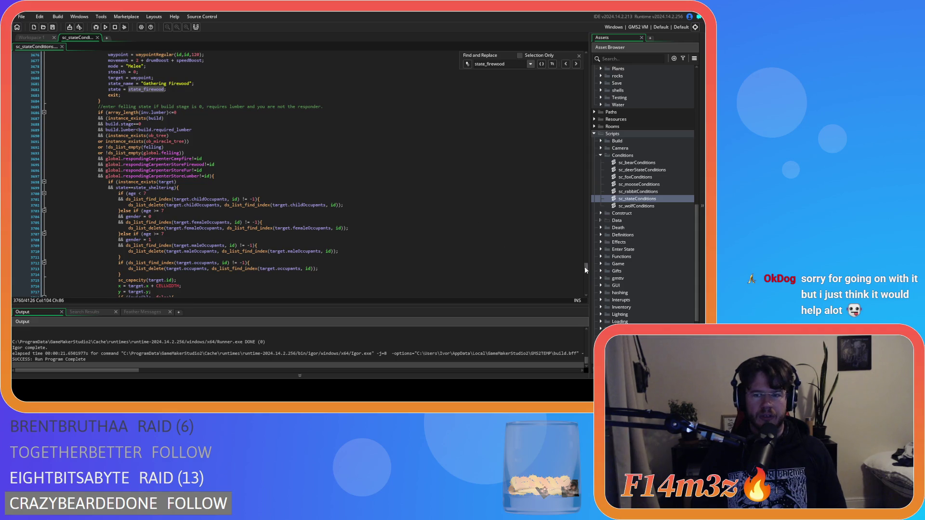
pyautogui.moveTo(585, 269); pyautogui.dragTo(585, 267)
pyautogui.click(446, 256)
pyautogui.scroll(8, 447, 255)
pyautogui.click(246, 167)
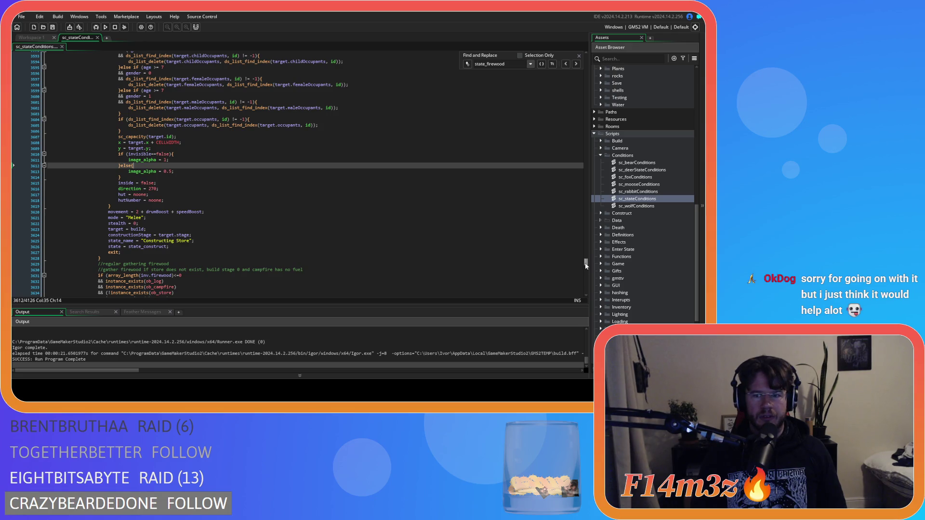
pyautogui.moveTo(586, 266); pyautogui.dragTo(586, 264)
pyautogui.scroll(12, 277, 230)
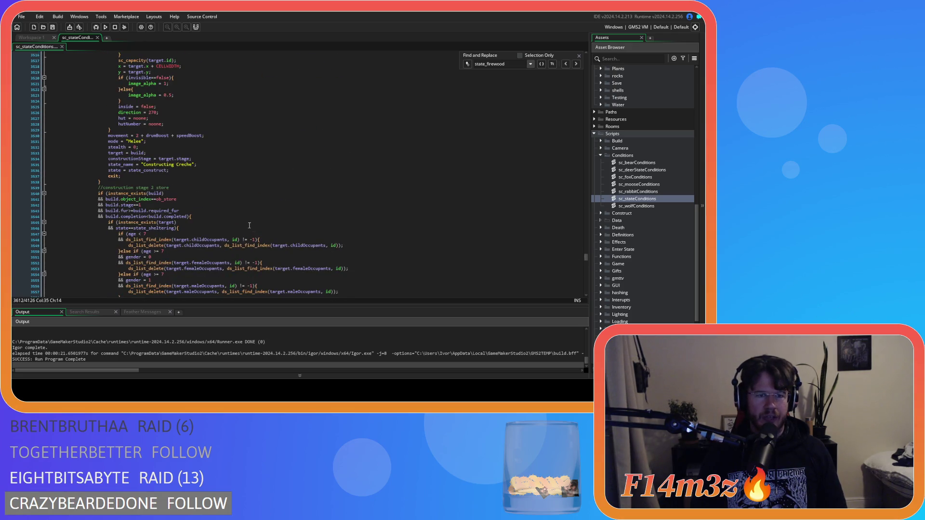
pyautogui.click(337, 188)
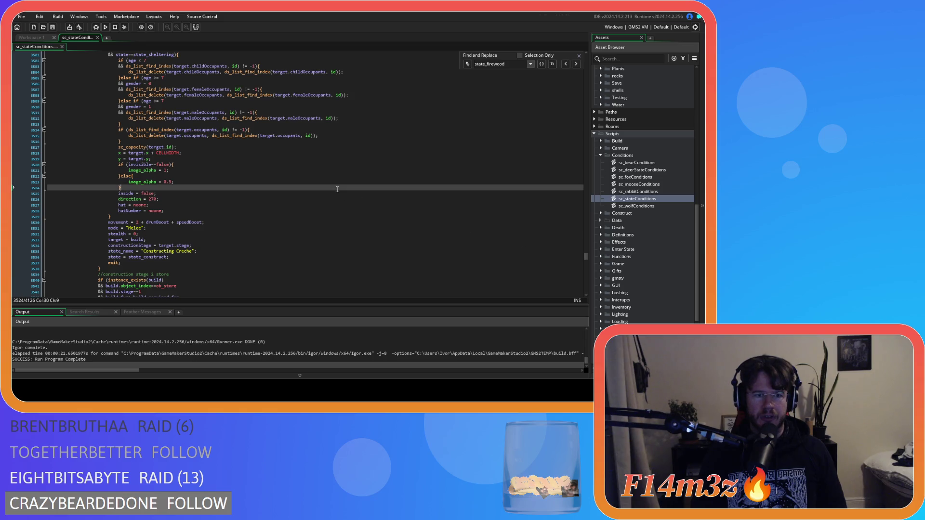
pyautogui.scroll(15, 414, 212)
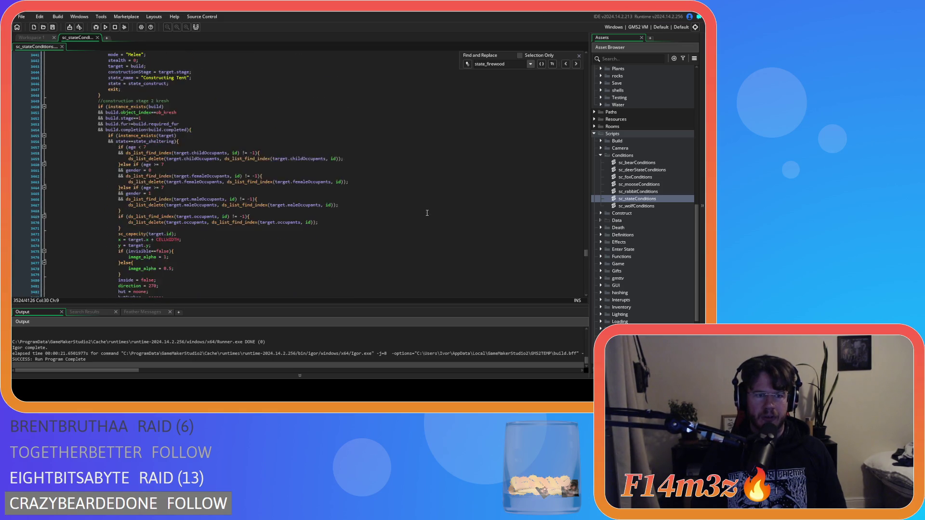
pyautogui.scroll(6, 423, 216)
pyautogui.moveTo(584, 252); pyautogui.dragTo(588, 261)
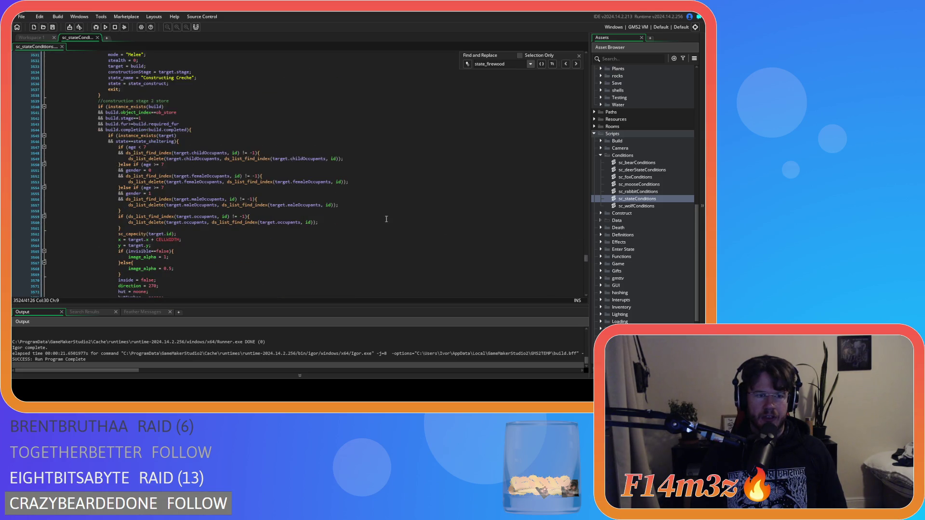
pyautogui.scroll(2, 408, 223)
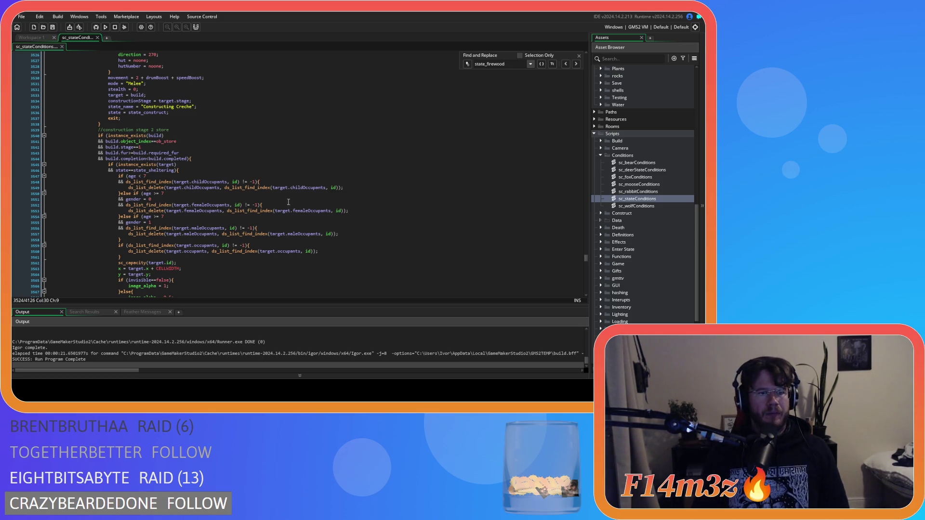
pyautogui.click(194, 146)
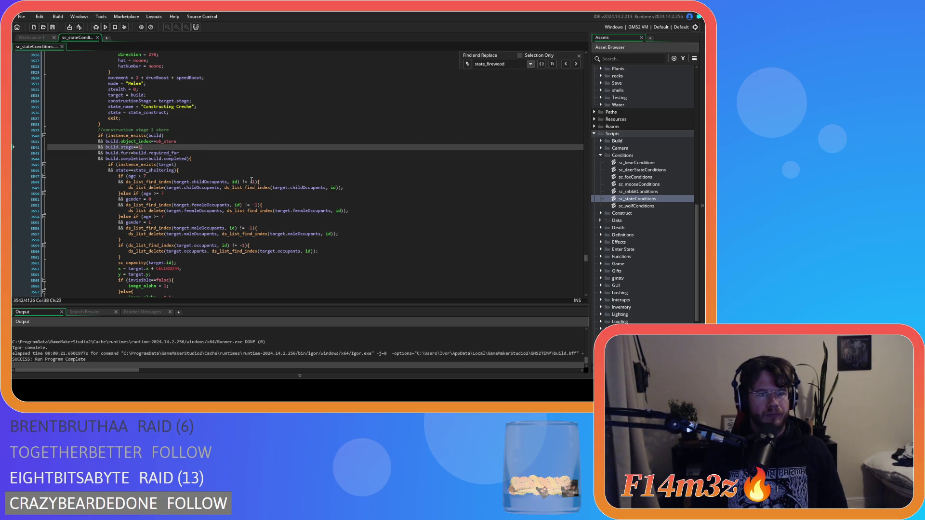
pyautogui.scroll(-15, 252, 181)
pyautogui.scroll(-11, 251, 181)
pyautogui.scroll(-5, 256, 185)
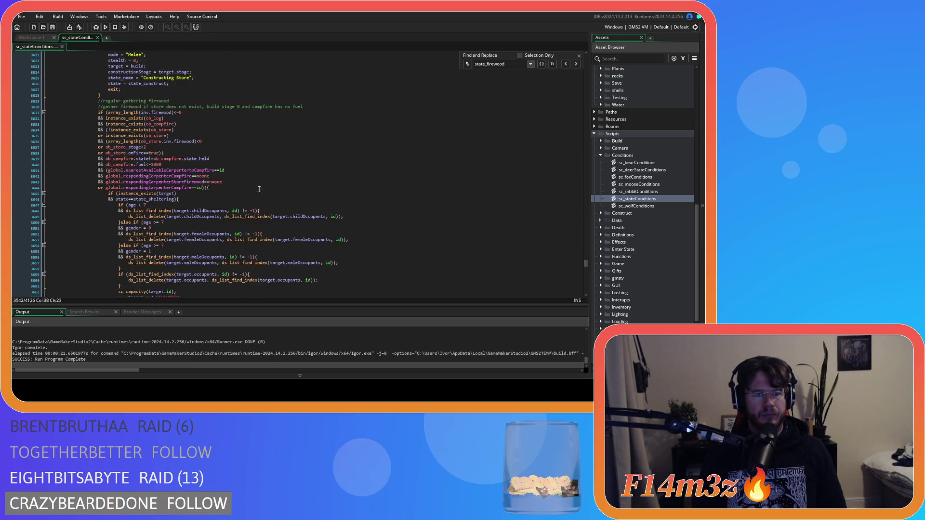
pyautogui.scroll(6, 297, 192)
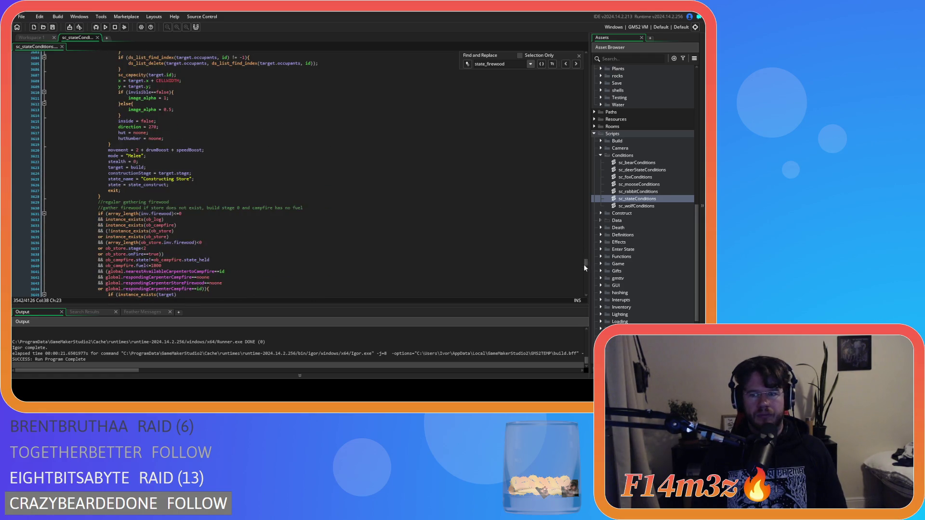
pyautogui.moveTo(586, 264)
pyautogui.mouseDown()
pyautogui.moveTo(594, 189)
pyautogui.moveTo(574, 105)
pyautogui.moveTo(580, 261)
pyautogui.mouseUp()
pyautogui.click(413, 201)
pyautogui.scroll(-20, 413, 201)
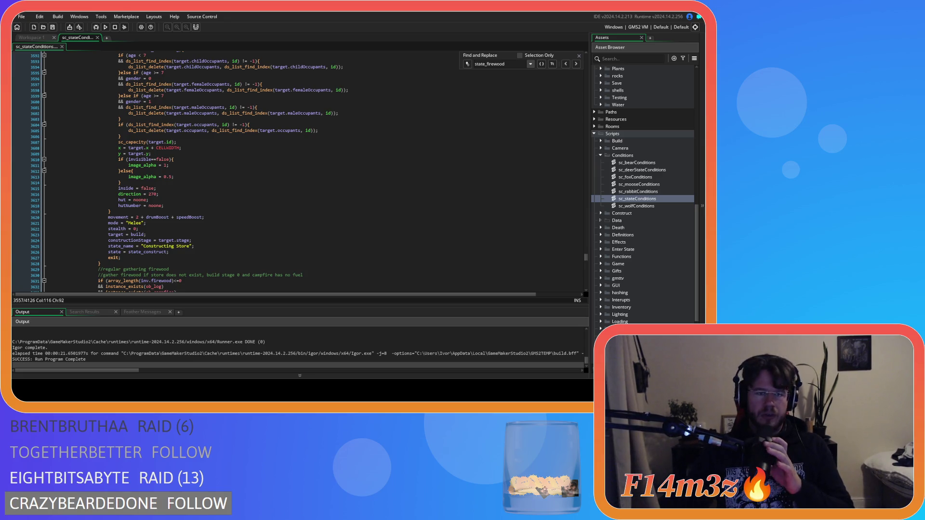
# Check the regular firewood-gathering condition and the required lumber check on line 3689.
pyautogui.scroll(-5, 259, 192)
pyautogui.click(259, 192)
pyautogui.scroll(-3, 259, 192)
pyautogui.scroll(-10, 259, 192)
pyautogui.click(217, 197)
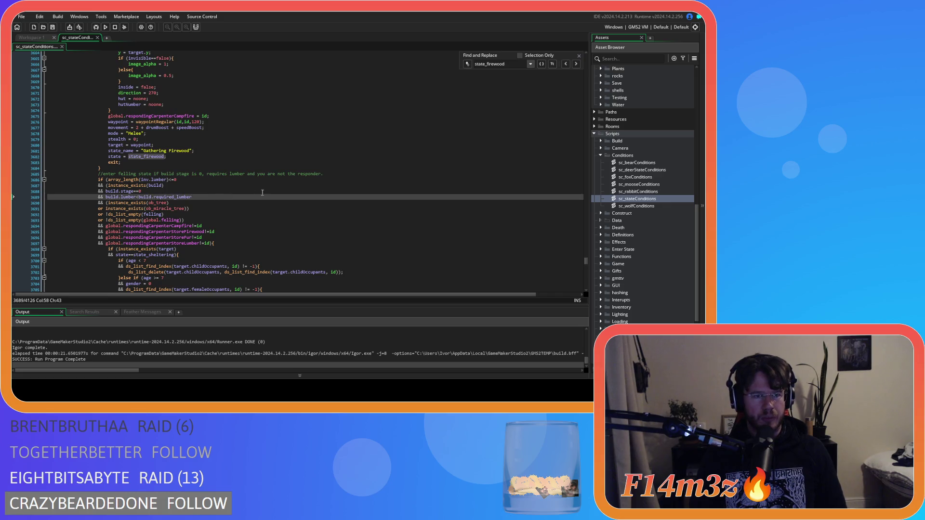
# Close the state_firewood search and read the hunter blocks to the end of sc_stateConditions.
pyautogui.click(579, 56)
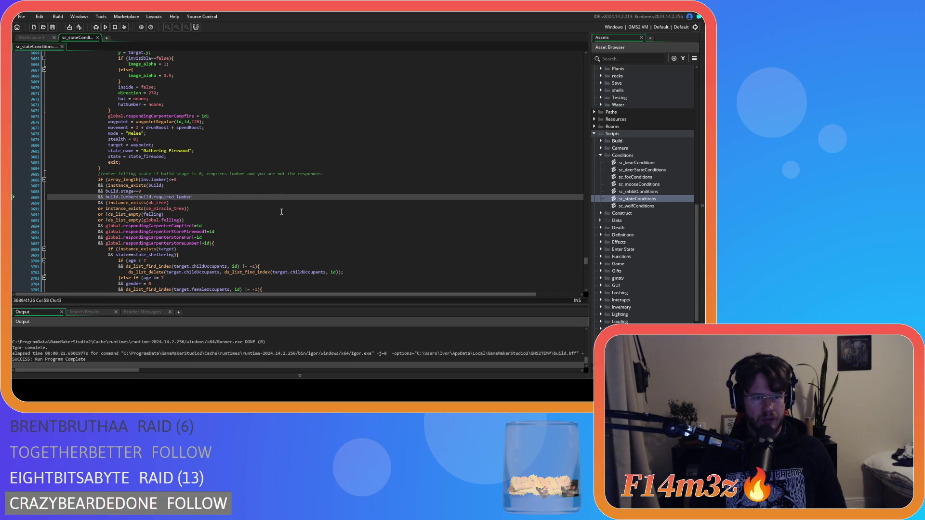
pyautogui.scroll(-14, 281, 212)
pyautogui.scroll(-17, 281, 212)
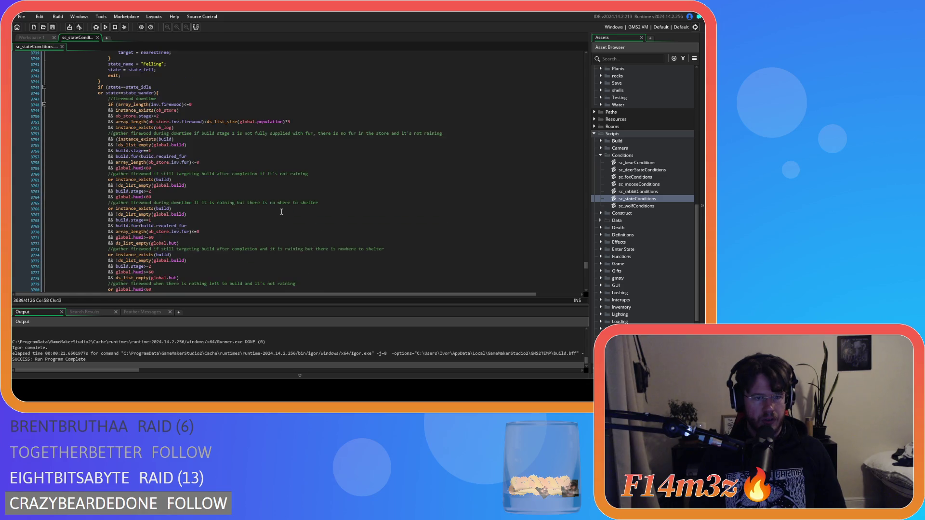
pyautogui.scroll(-4, 281, 212)
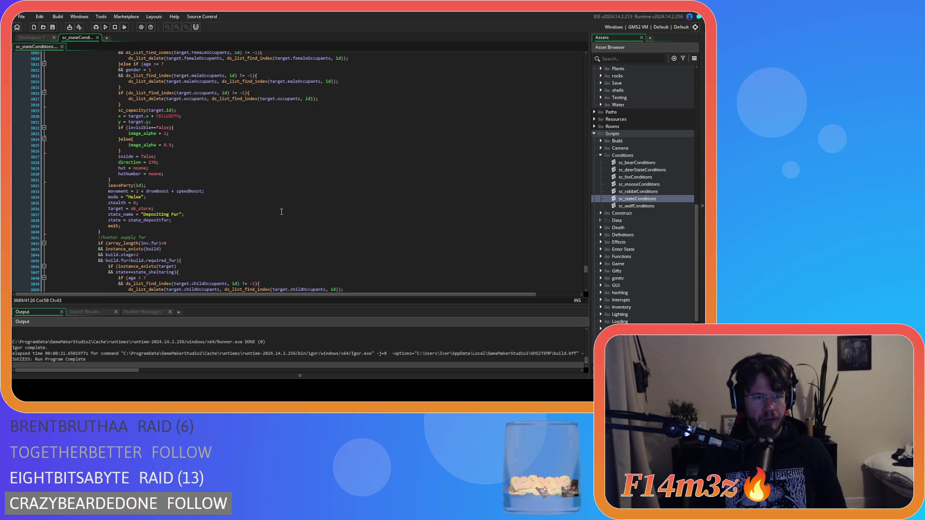
pyautogui.scroll(5, 281, 212)
pyautogui.scroll(-7, 262, 208)
pyautogui.scroll(-9, 262, 208)
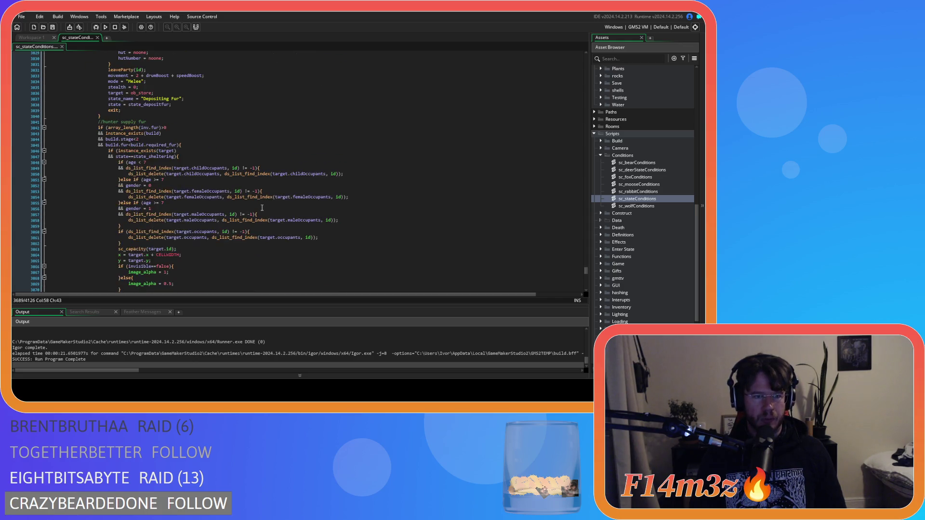
pyautogui.scroll(-20, 187, 176)
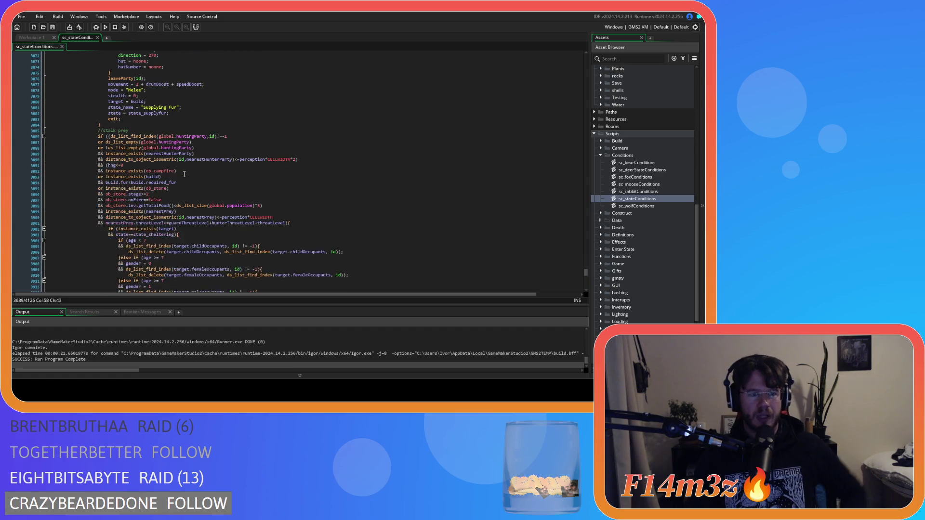
pyautogui.scroll(-6, 184, 175)
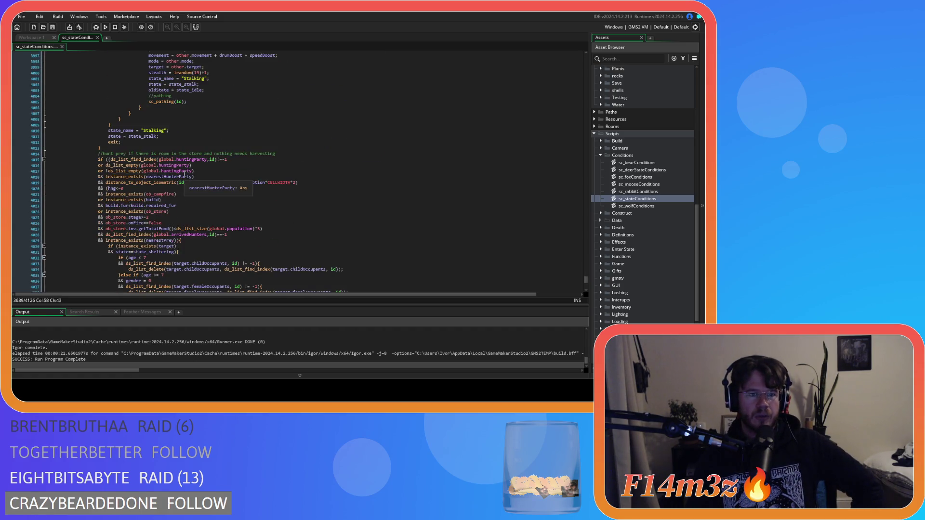
pyautogui.scroll(-16, 184, 174)
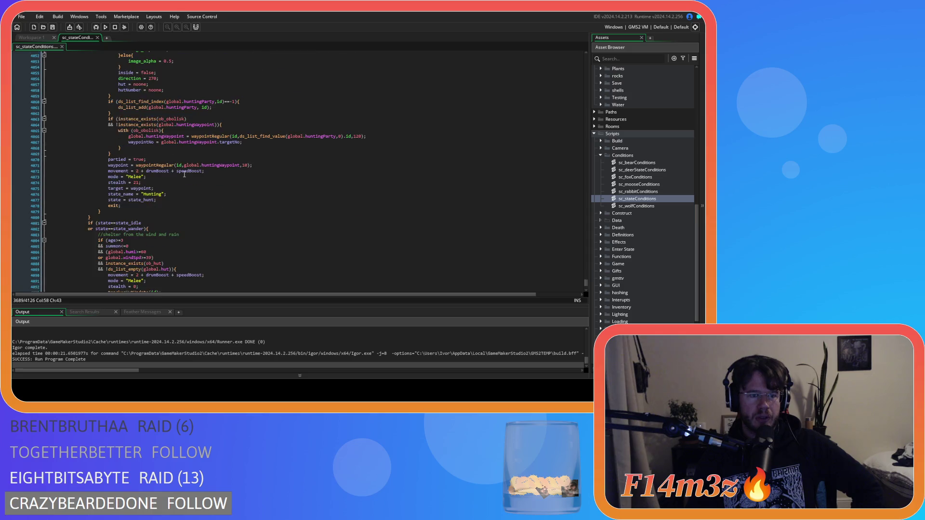
pyautogui.scroll(-4, 184, 175)
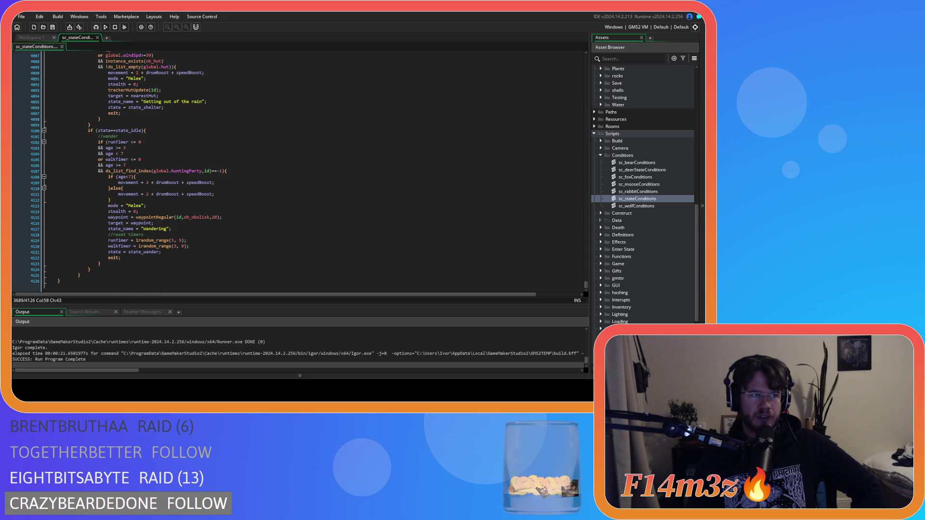
pyautogui.scroll(19, 216, 155)
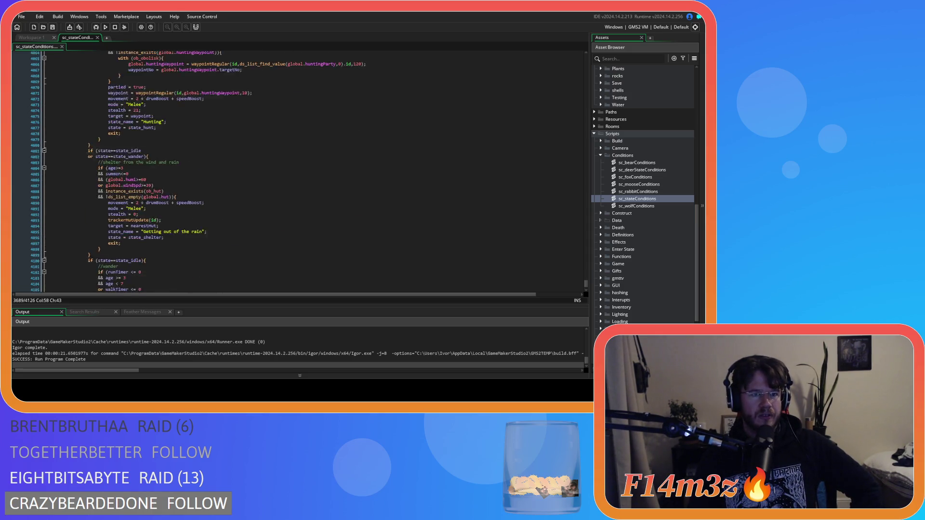
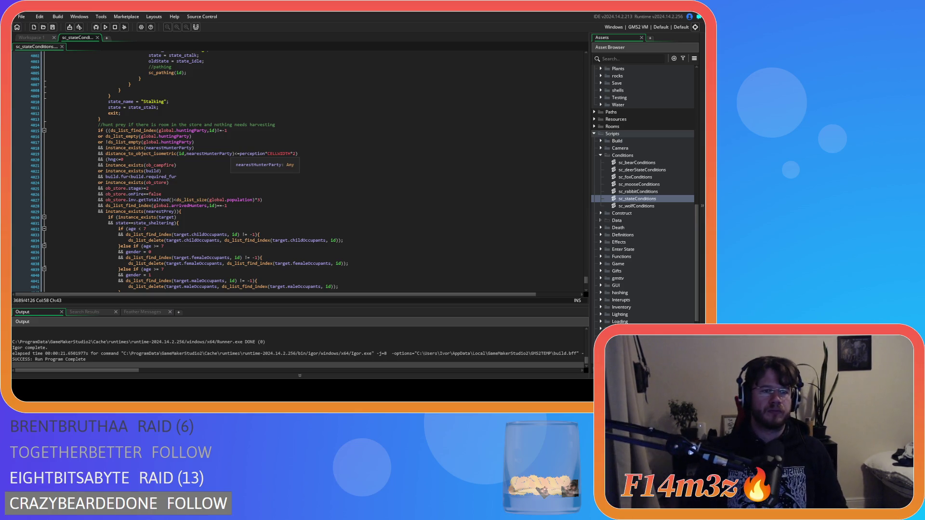
# Scroll through sc_stateConditions and review the Stalking state lines ending at exit.
pyautogui.scroll(-15, 217, 159)
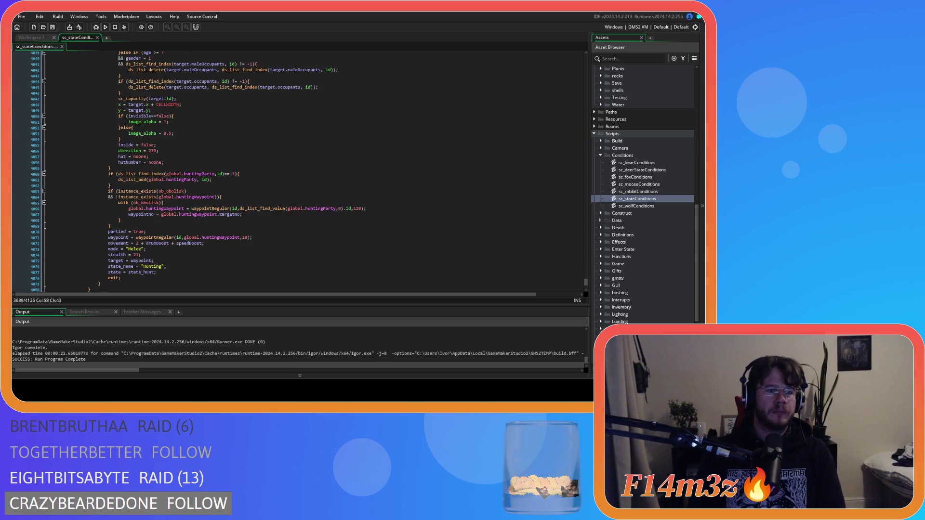
pyautogui.scroll(20, 217, 169)
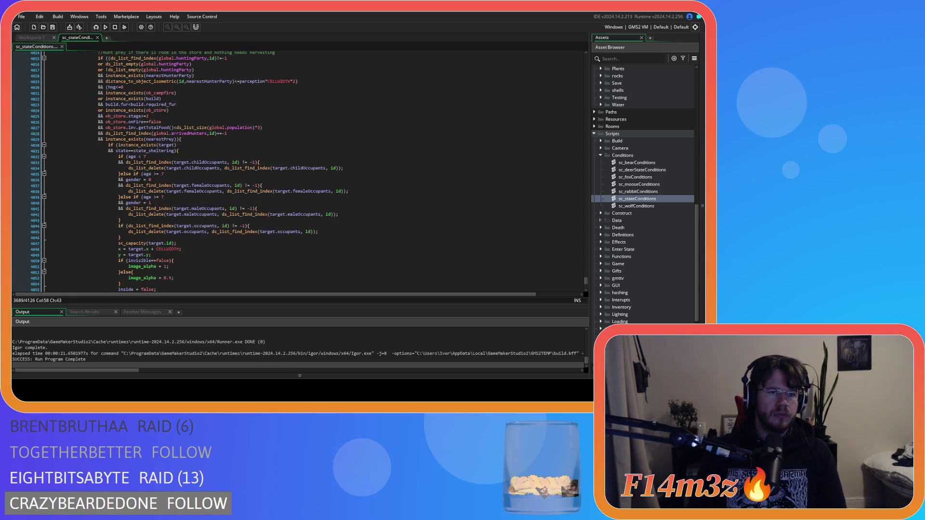
pyautogui.moveTo(108, 187); pyautogui.dragTo(98, 169)
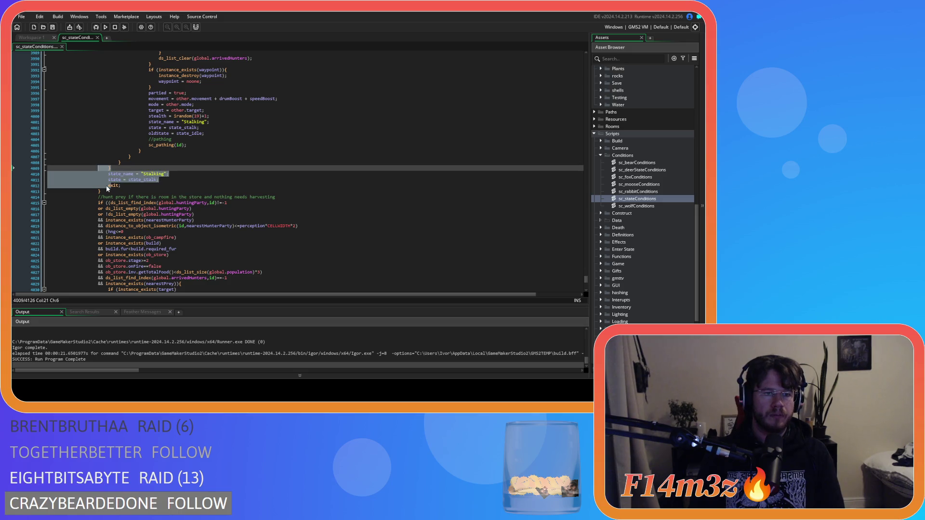
pyautogui.click(107, 188)
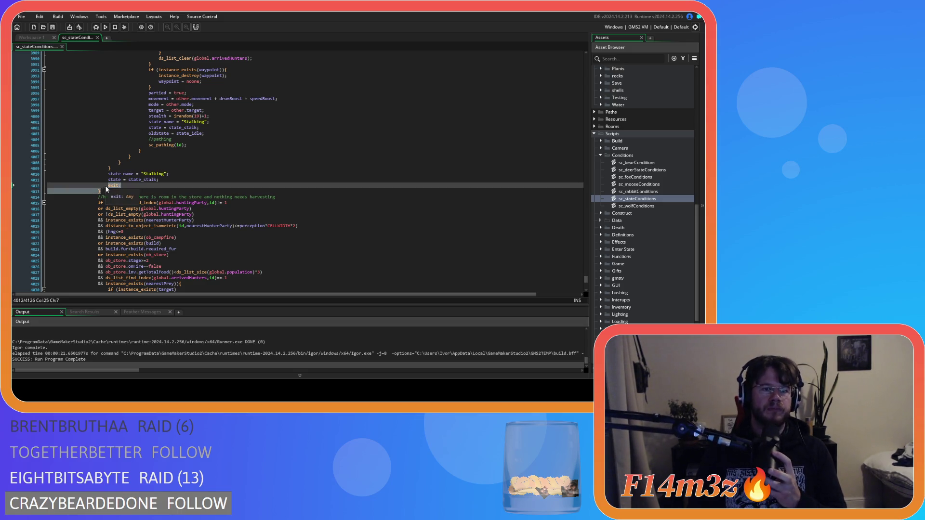
pyautogui.scroll(10, 113, 182)
pyautogui.scroll(20, 113, 182)
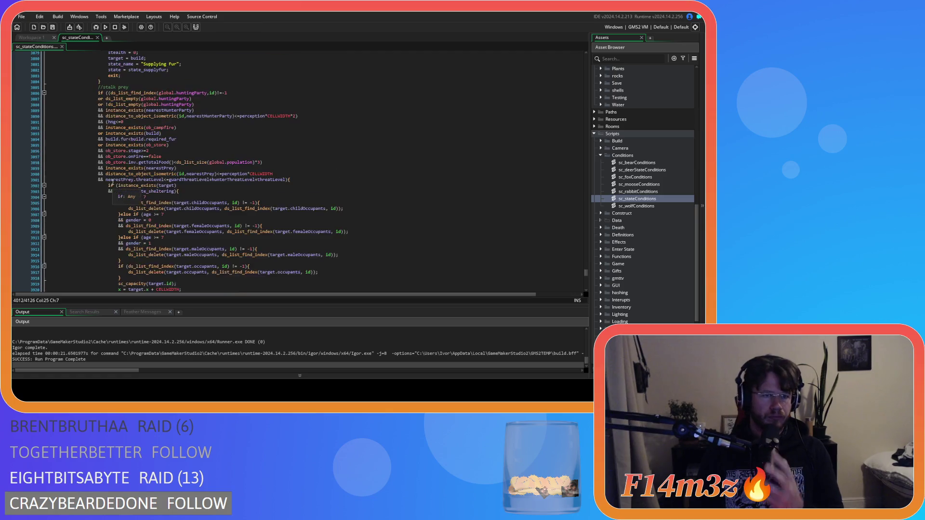
pyautogui.scroll(5, 113, 182)
# Select the if (gift == "Hunter"){ check on line 3796 and search the script for it.
pyautogui.click(95, 179)
pyautogui.scroll(8, 95, 179)
pyautogui.scroll(11, 95, 179)
pyautogui.moveTo(95, 179)
pyautogui.mouseDown()
pyautogui.moveTo(84, 88)
pyautogui.moveTo(88, 95)
pyautogui.mouseUp()
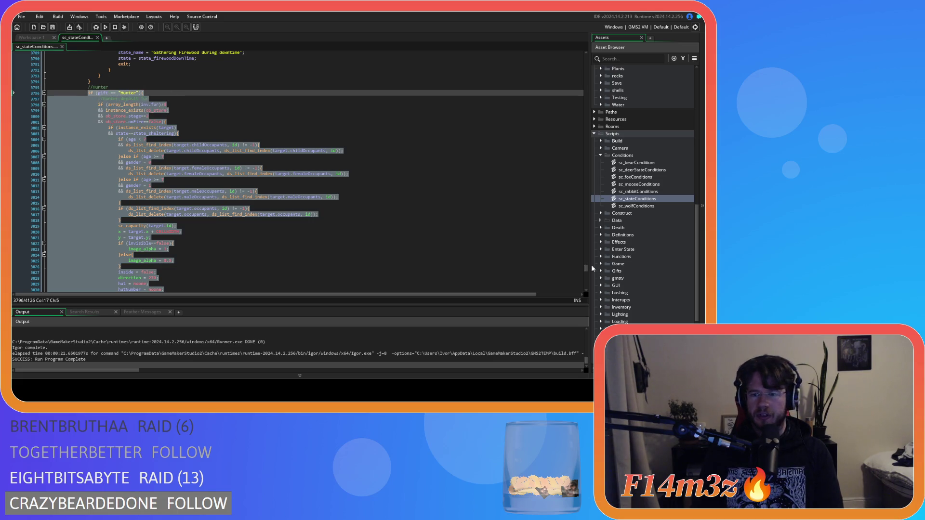
pyautogui.click(260, 127)
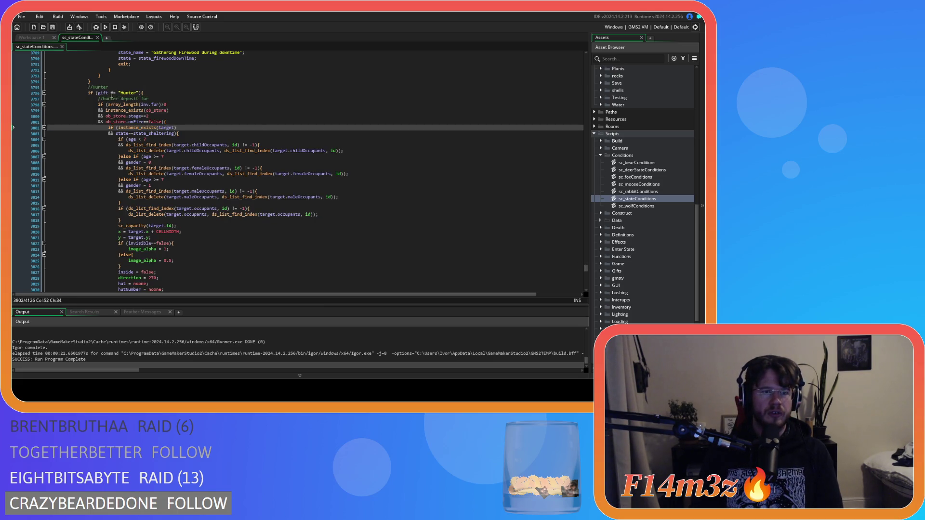
pyautogui.moveTo(148, 93); pyautogui.dragTo(87, 93)
pyautogui.hotkey('ctrl', 'f')
# Remove the space before Hunter in the search text and close Find and Replace.
pyautogui.click(565, 63)
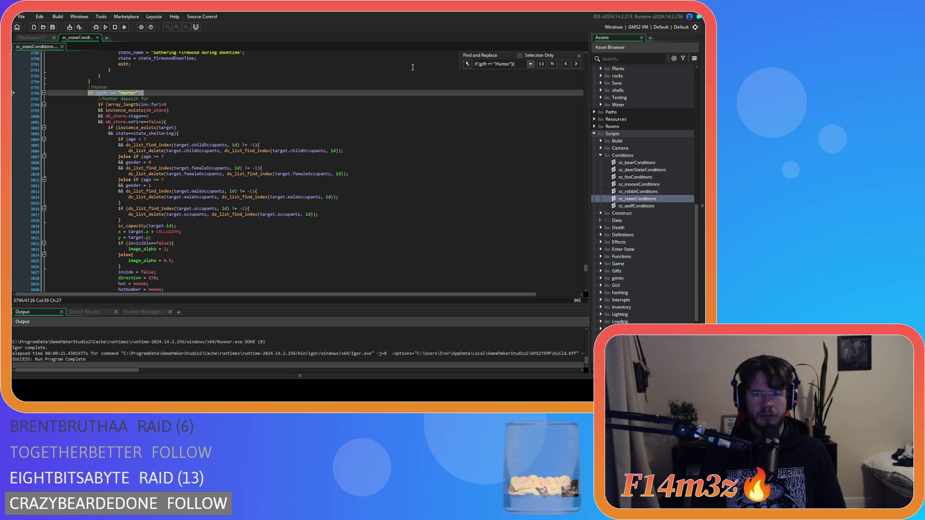
pyautogui.press('BackSpace')
pyautogui.press('BackSpace')
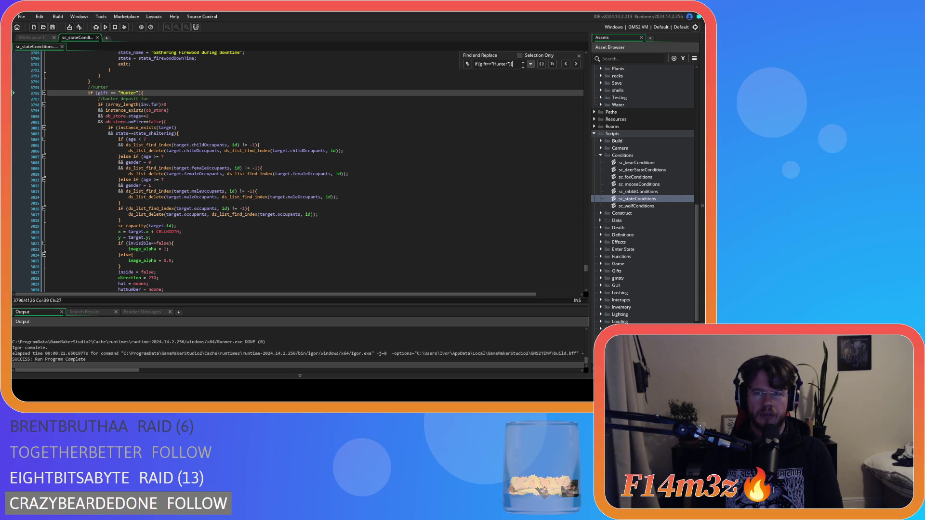
pyautogui.click(578, 55)
pyautogui.click(209, 174)
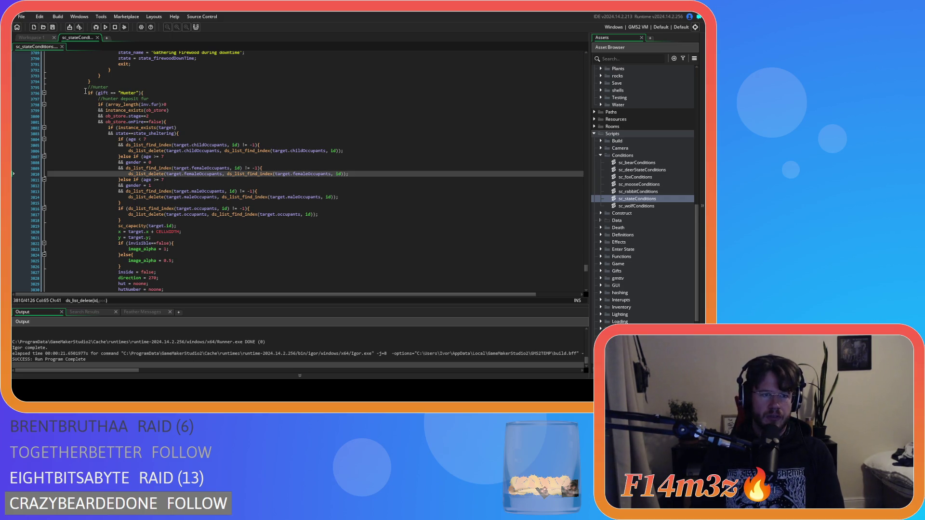
# Remove the spaces around == so line 3796 reads if (gift=="Hunter"){, then save.
pyautogui.click(109, 93)
pyautogui.press('Delete')
pyautogui.press('Right')
pyautogui.press('Right')
pyautogui.press('Delete')
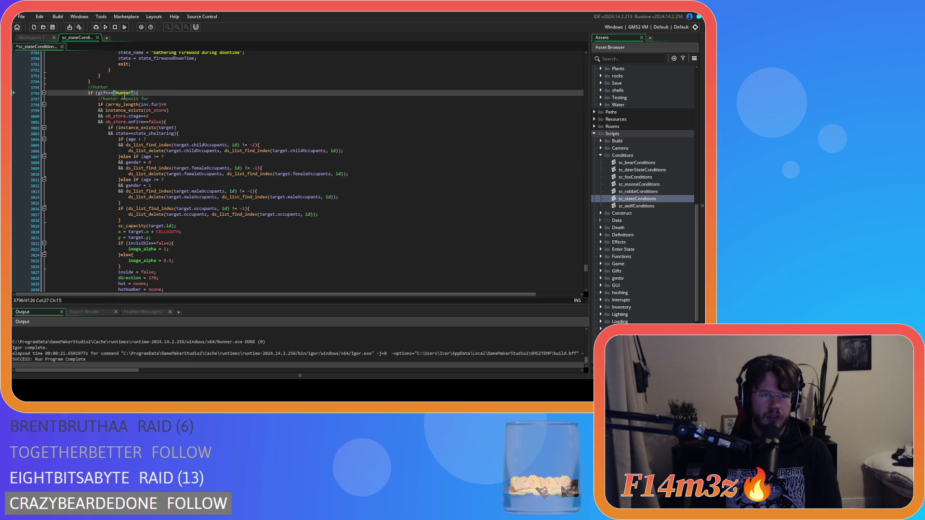
pyautogui.click(87, 87)
pyautogui.hotkey('ctrl', 's')
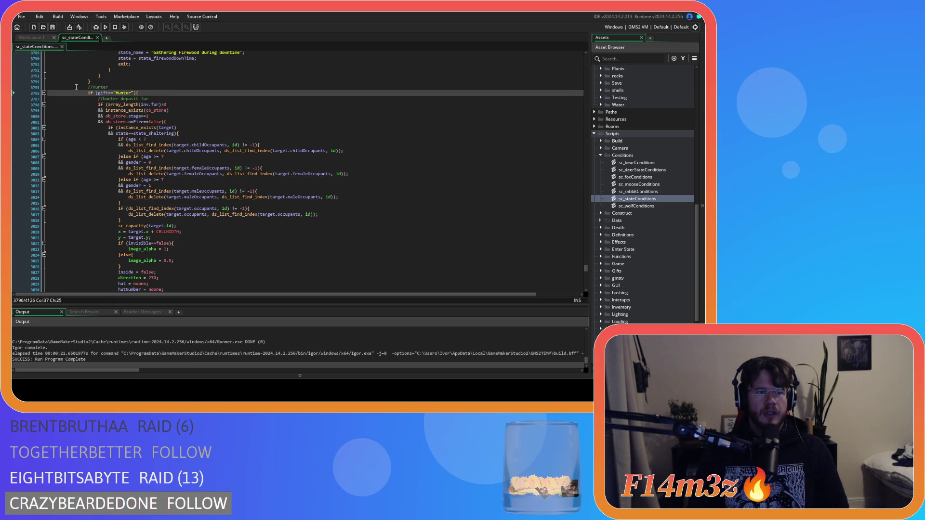
# Select and review the Hunter fur-deposit block that sets state to state_supplyfur.
pyautogui.moveTo(87, 89); pyautogui.dragTo(144, 220)
pyautogui.scroll(-20, 190, 137)
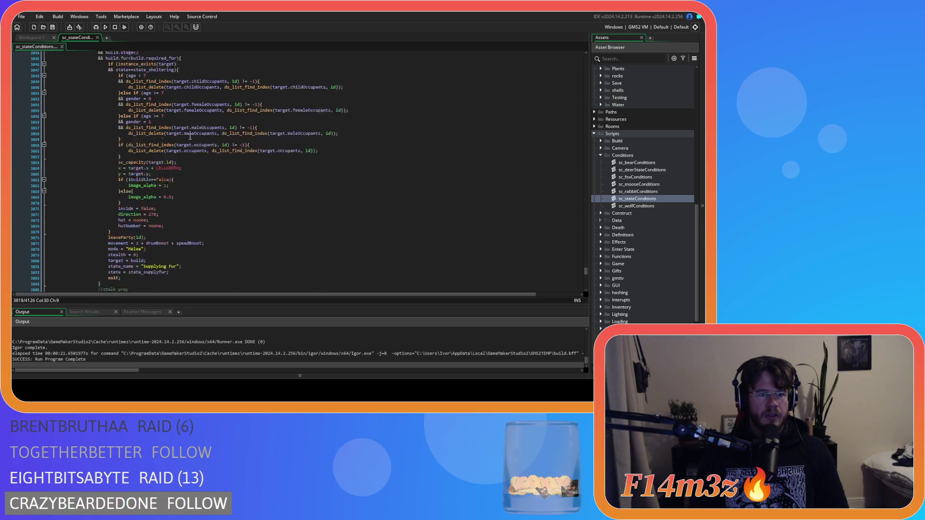
pyautogui.moveTo(191, 136); pyautogui.dragTo(155, 213)
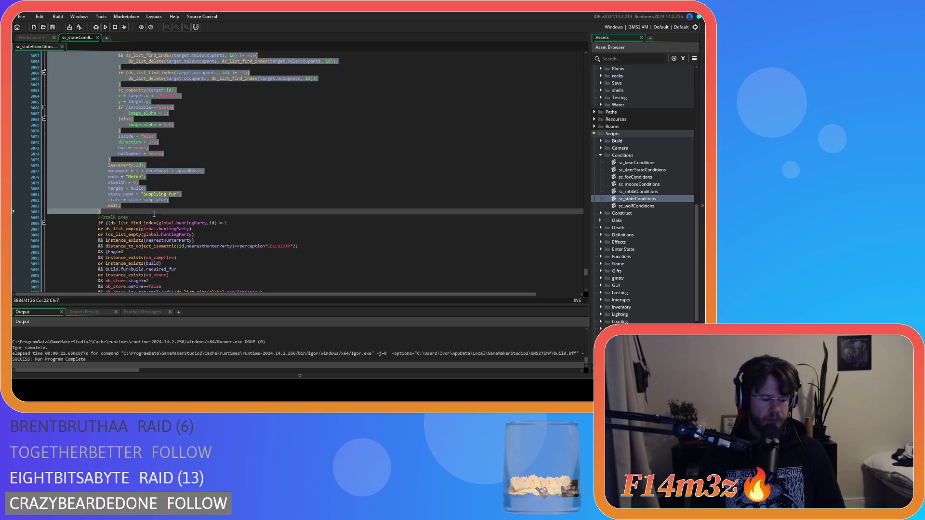
pyautogui.rightClick(99, 175)
pyautogui.click(120, 192)
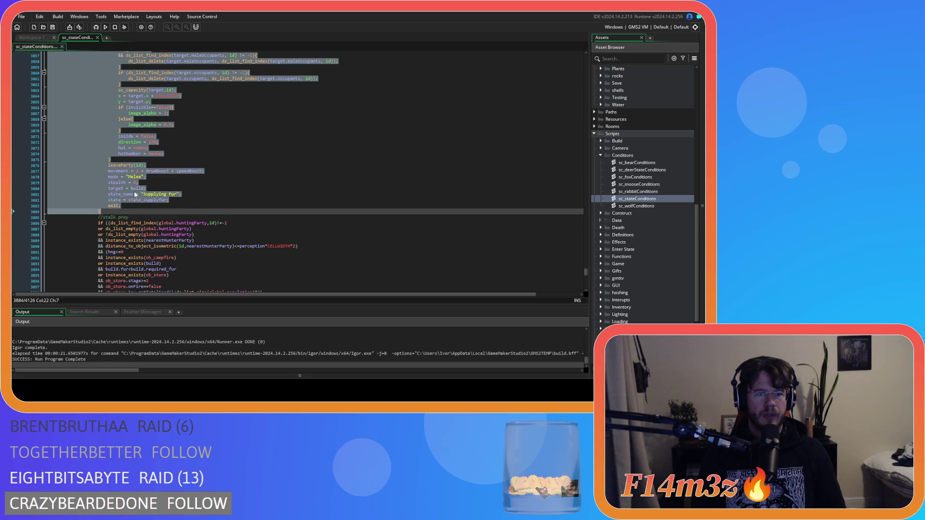
pyautogui.click(206, 212)
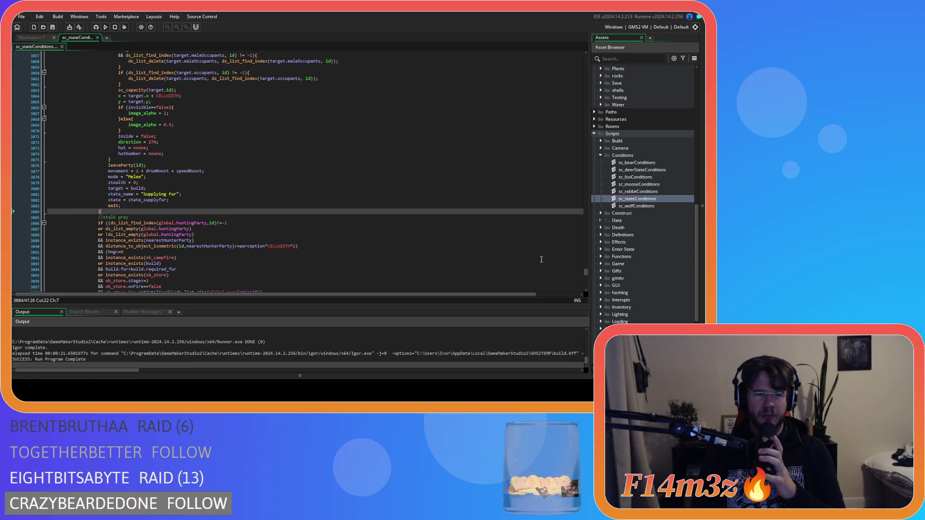
pyautogui.moveTo(587, 273); pyautogui.dragTo(570, 99)
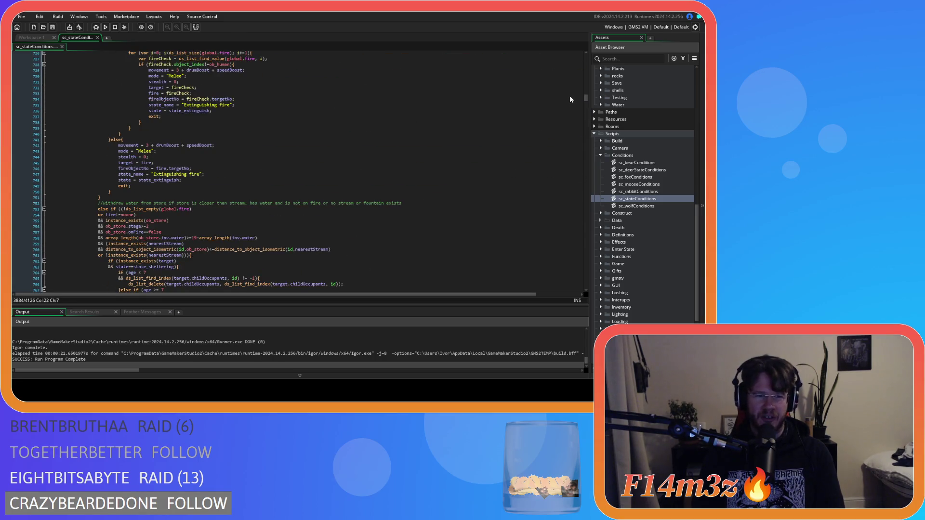
pyautogui.scroll(20, 187, 178)
pyautogui.scroll(9, 188, 178)
pyautogui.scroll(4, 338, 186)
pyautogui.scroll(6, 338, 187)
pyautogui.scroll(10, 243, 211)
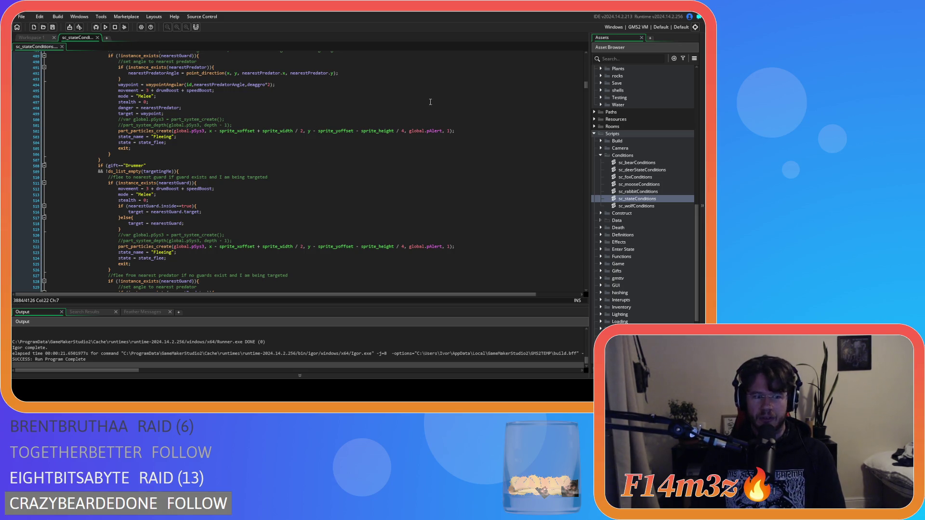
pyautogui.moveTo(586, 87)
pyautogui.mouseDown()
pyautogui.moveTo(579, 62)
pyautogui.moveTo(583, 73)
pyautogui.mouseUp()
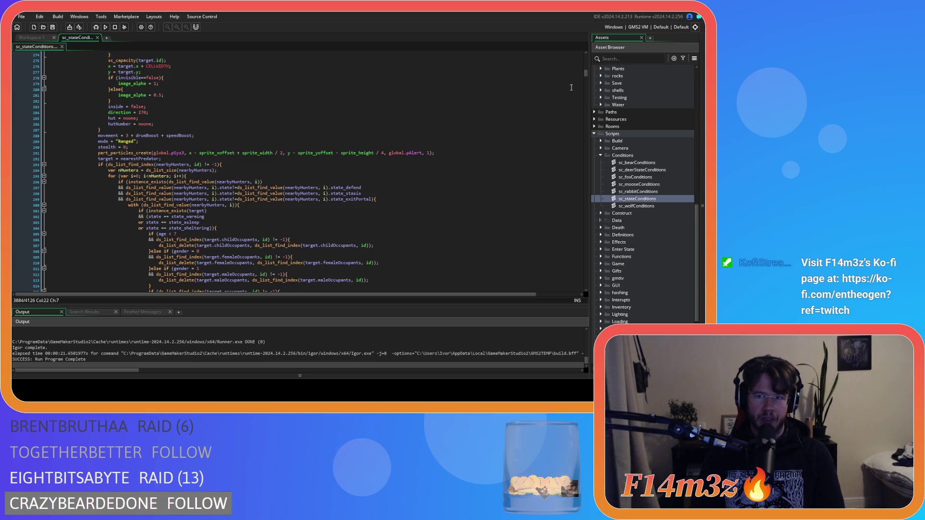
pyautogui.scroll(-20, 587, 81)
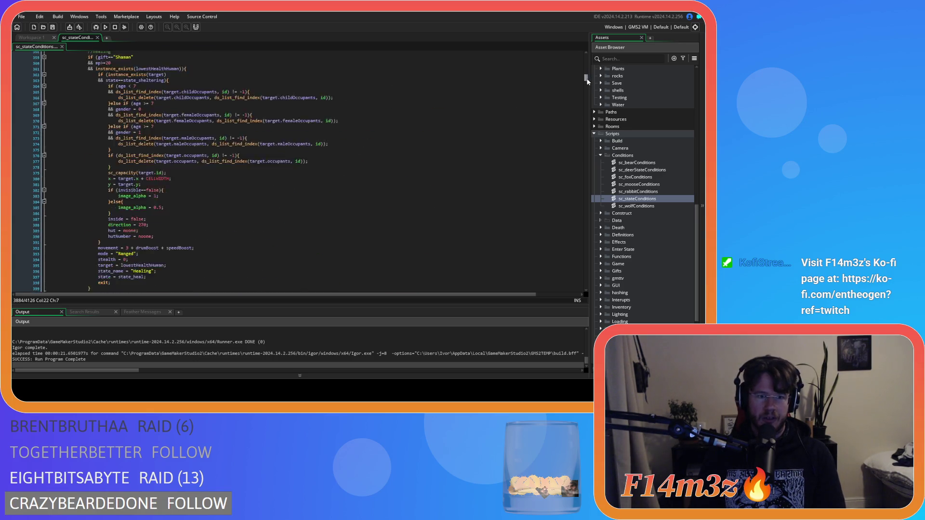
pyautogui.moveTo(586, 83); pyautogui.dragTo(588, 112)
pyautogui.scroll(-3, 360, 141)
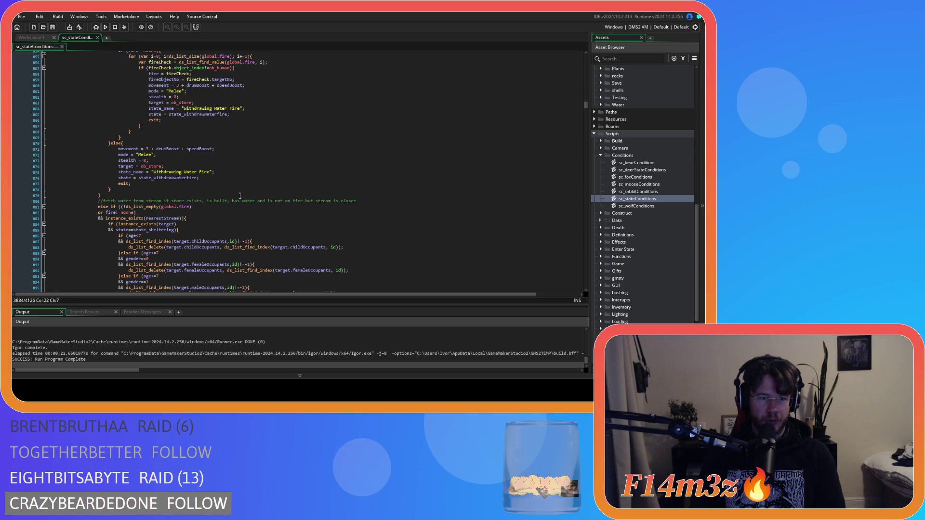
pyautogui.click(251, 196)
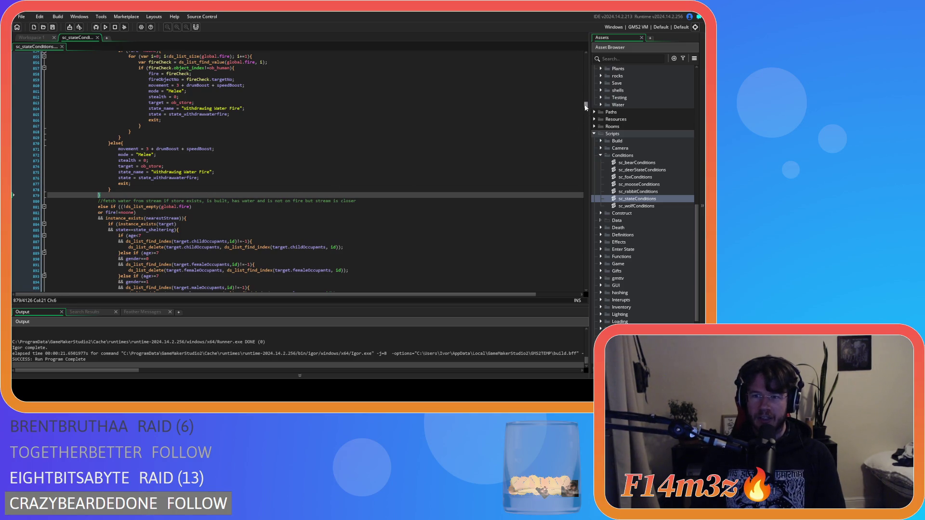
pyautogui.moveTo(585, 104); pyautogui.dragTo(587, 108)
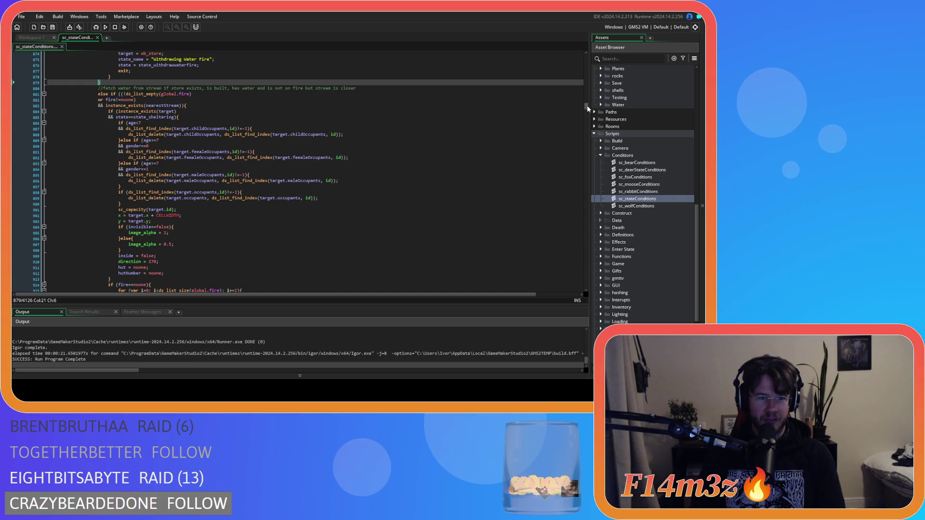
pyautogui.scroll(3, 342, 150)
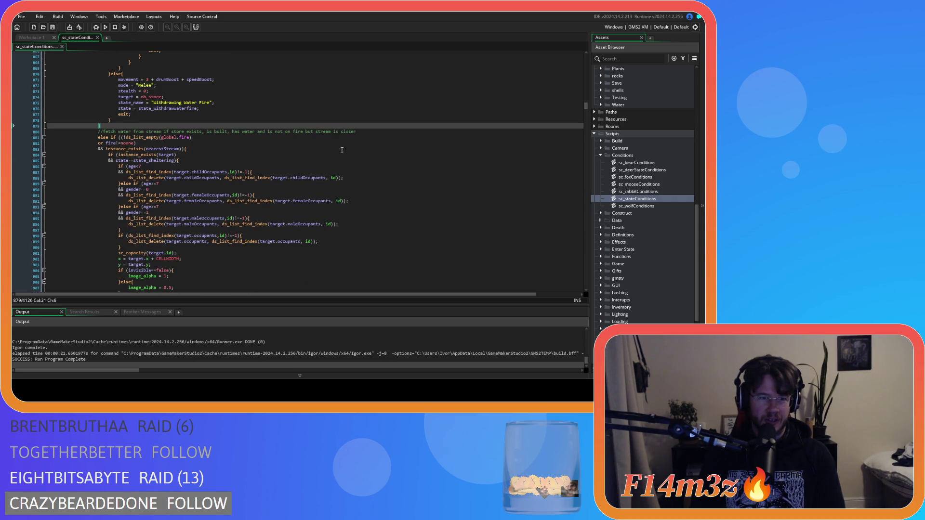
pyautogui.moveTo(586, 105); pyautogui.dragTo(587, 109)
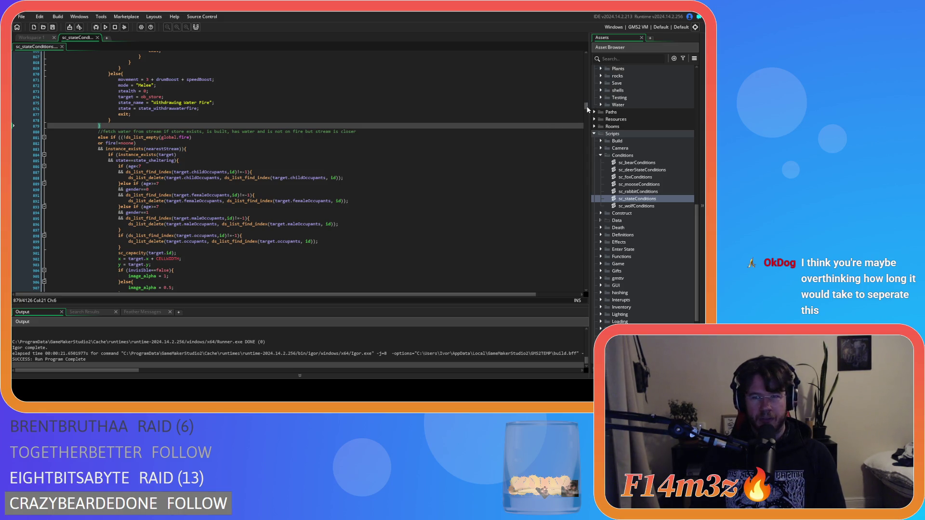
pyautogui.scroll(4, 587, 109)
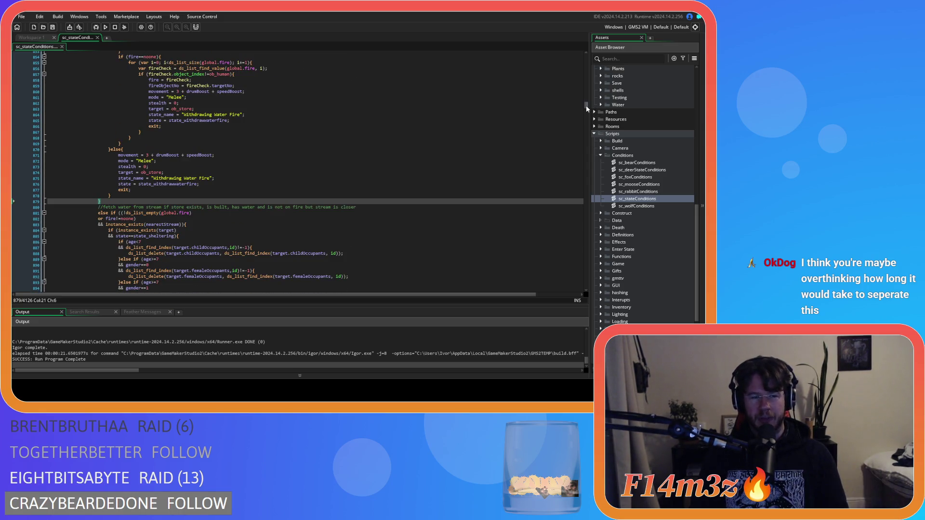
pyautogui.scroll(4, 492, 139)
pyautogui.scroll(-4, 479, 147)
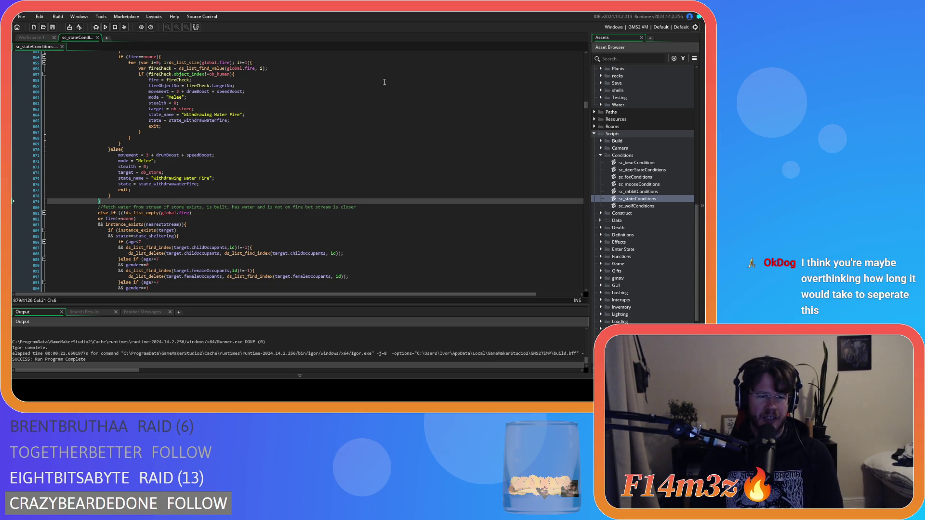
pyautogui.scroll(7, 458, 152)
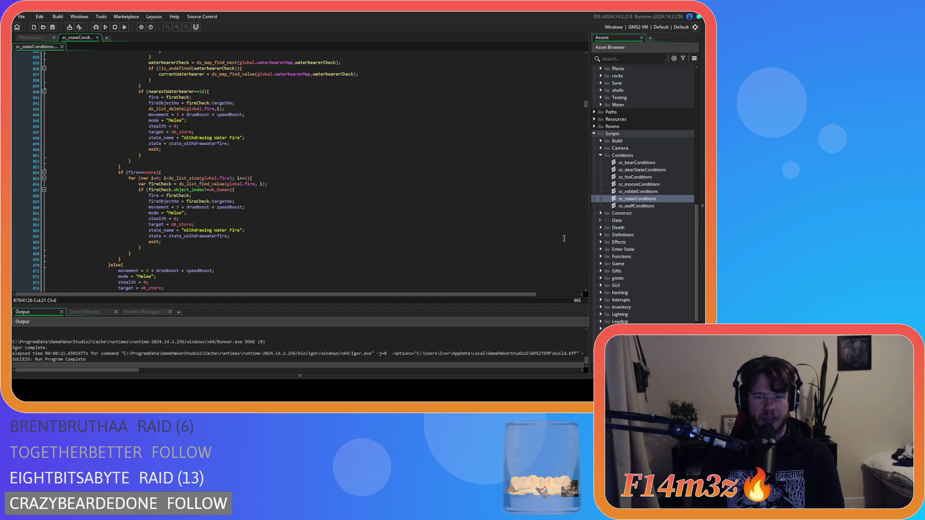
pyautogui.scroll(-4, 585, 109)
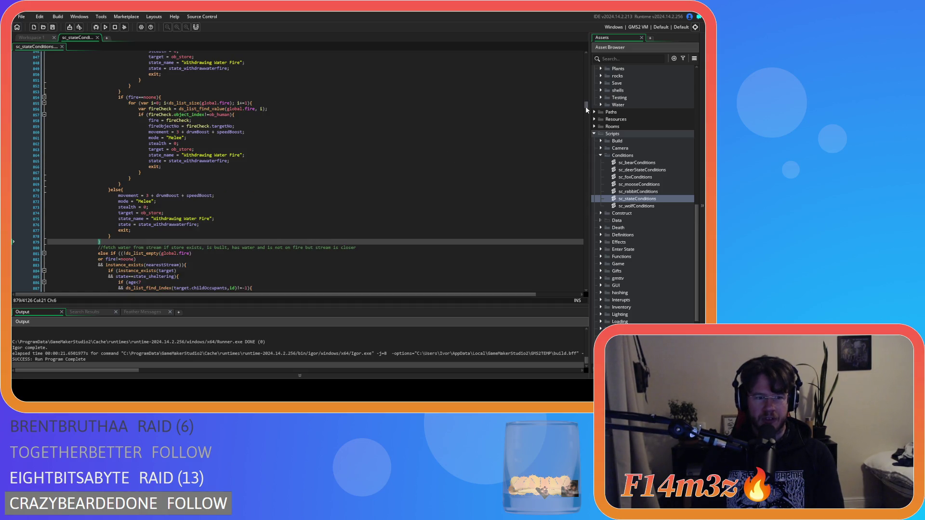
pyautogui.scroll(-6, 585, 106)
pyautogui.scroll(2, 478, 183)
pyautogui.scroll(-3, 478, 183)
pyautogui.scroll(10, 461, 196)
pyautogui.scroll(20, 461, 196)
pyautogui.scroll(12, 464, 199)
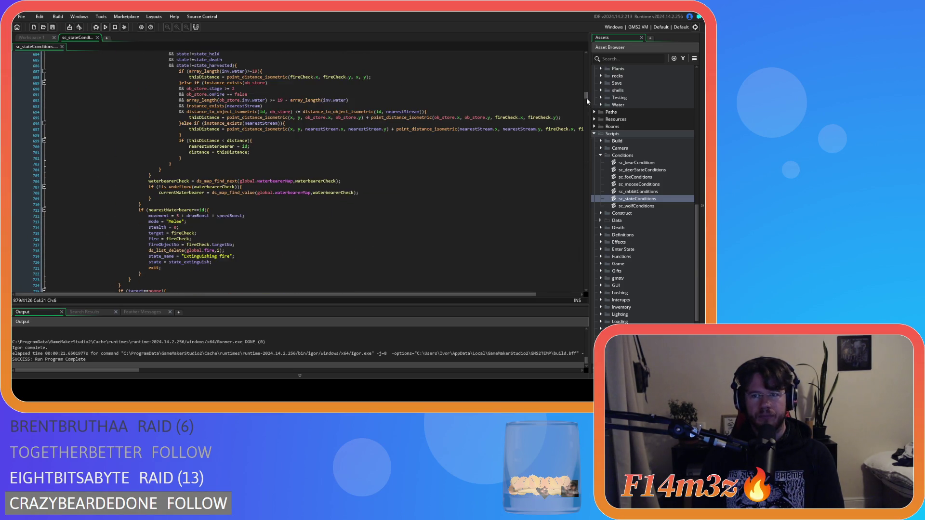
pyautogui.scroll(20, 586, 97)
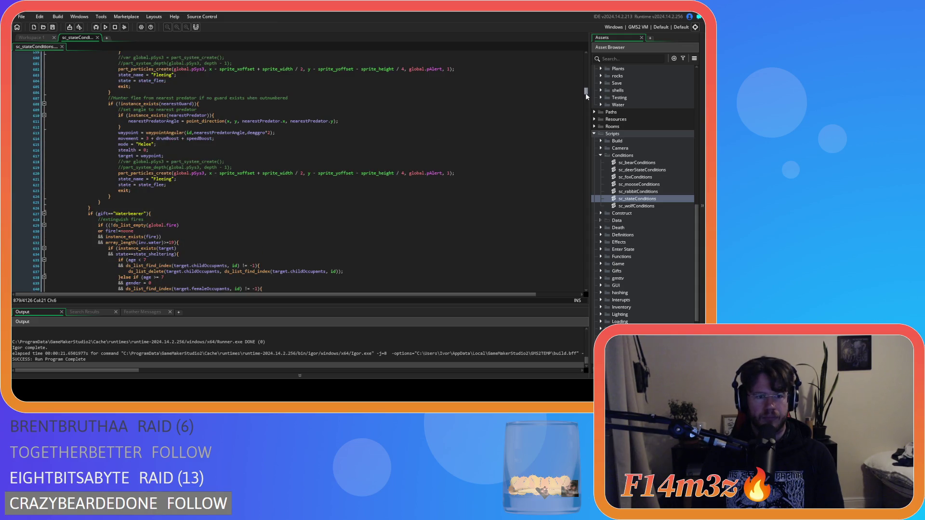
pyautogui.scroll(20, 586, 96)
pyautogui.moveTo(585, 90); pyautogui.dragTo(592, 121)
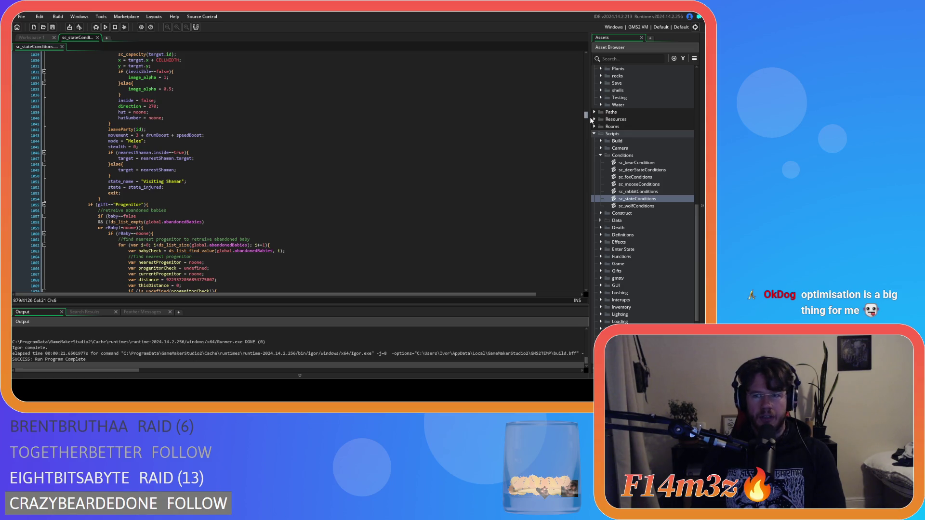
pyautogui.scroll(-4, 589, 120)
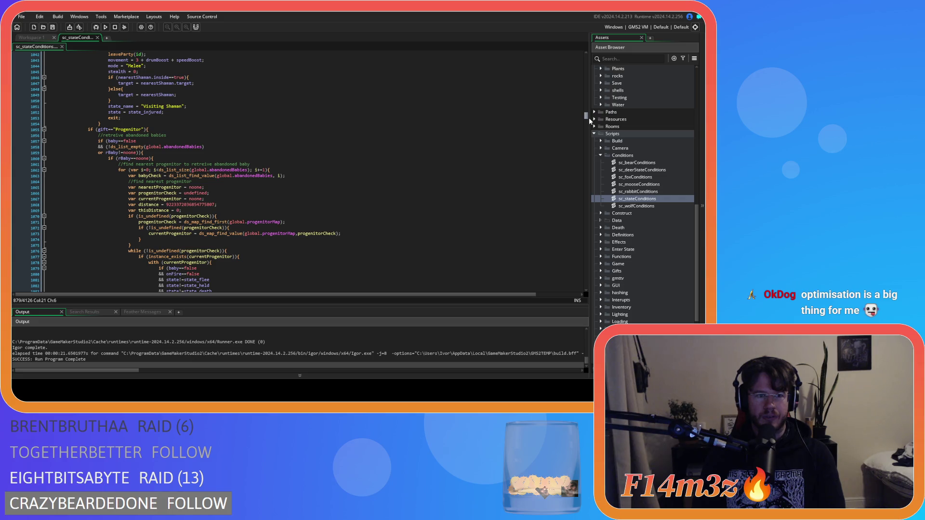
pyautogui.scroll(-5, 589, 117)
pyautogui.scroll(5, 587, 118)
pyautogui.scroll(-2, 586, 119)
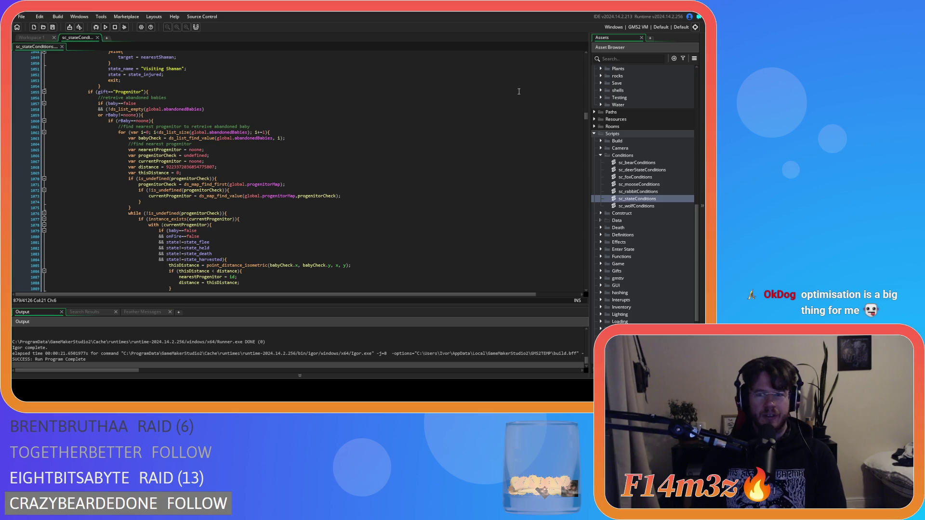
pyautogui.scroll(-2, 588, 115)
pyautogui.scroll(2, 585, 116)
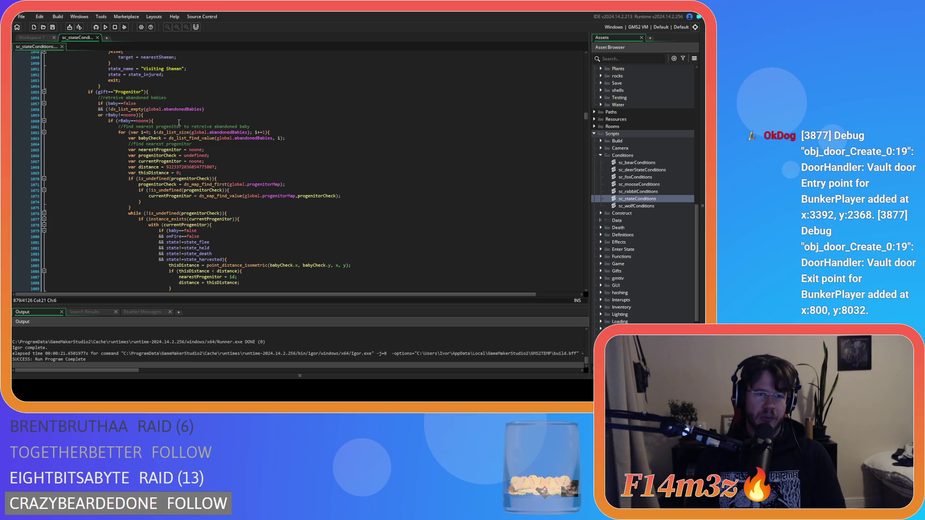
pyautogui.scroll(2, 360, 158)
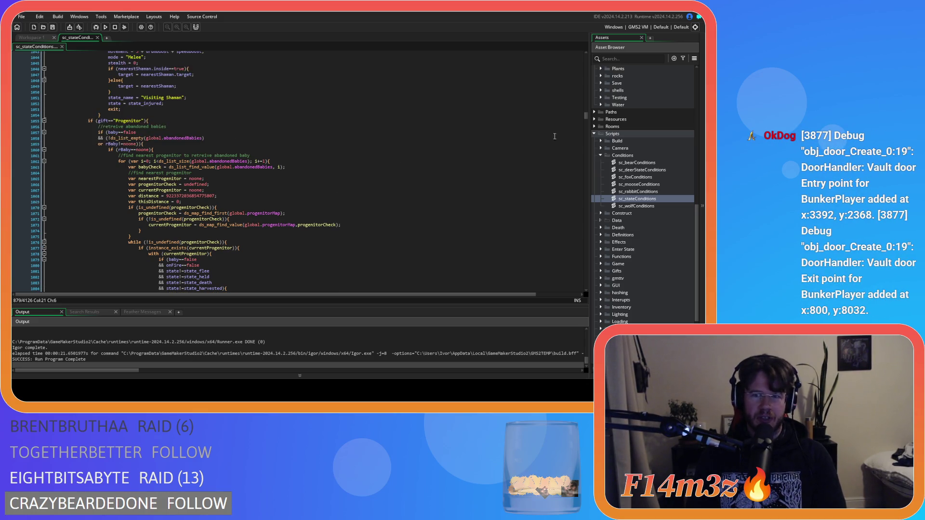
pyautogui.scroll(-10, 585, 119)
pyautogui.scroll(10, 585, 119)
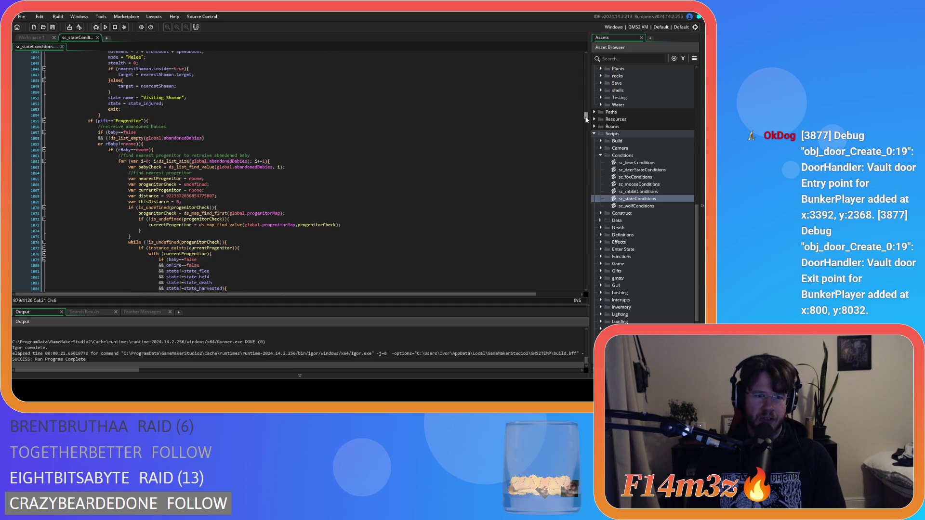
pyautogui.scroll(2, 584, 118)
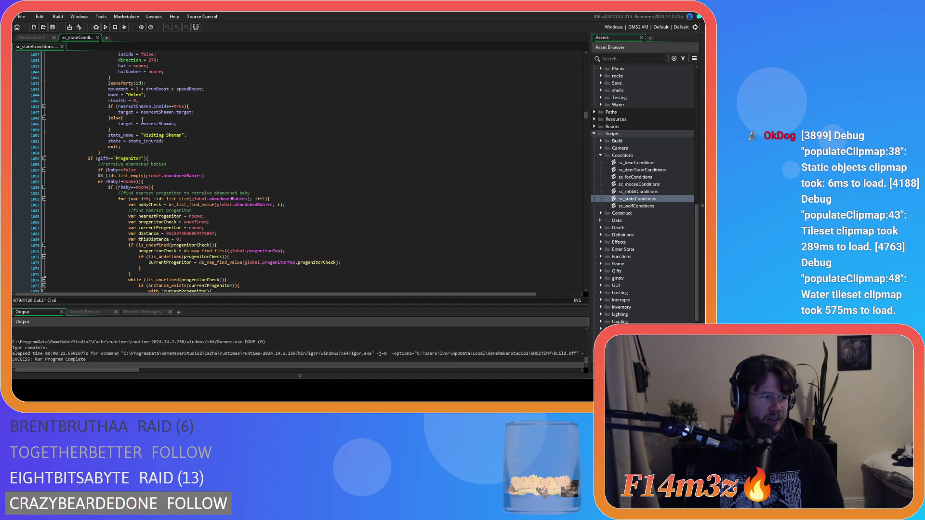
pyautogui.scroll(1, 178, 144)
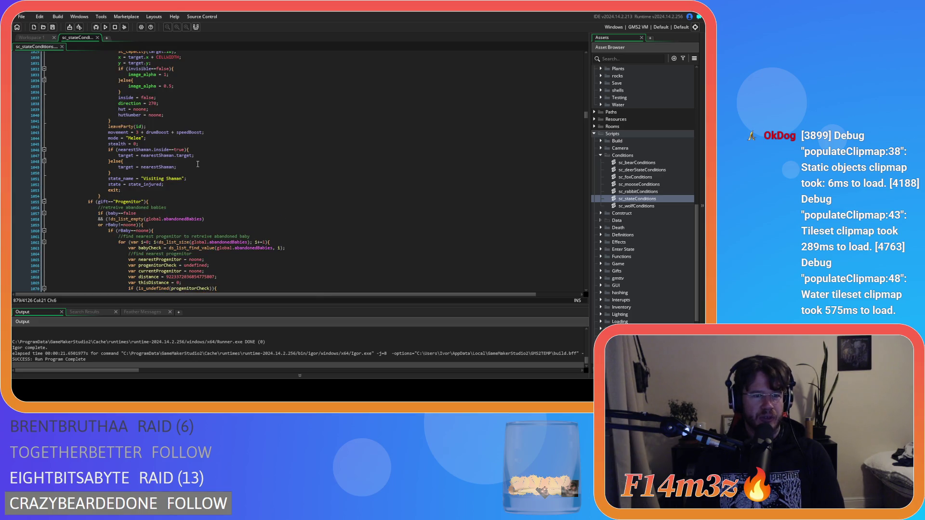
pyautogui.scroll(-1, 177, 166)
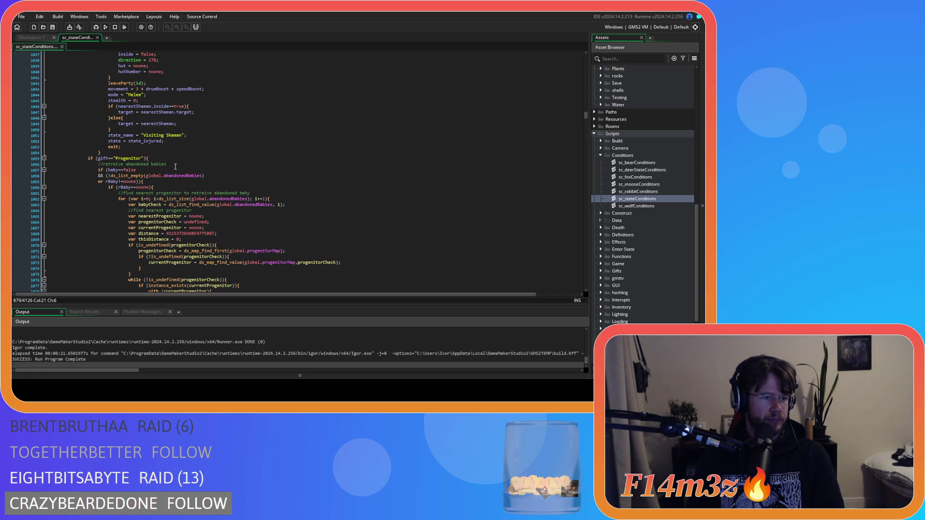
pyautogui.click(175, 169)
pyautogui.scroll(6, 315, 186)
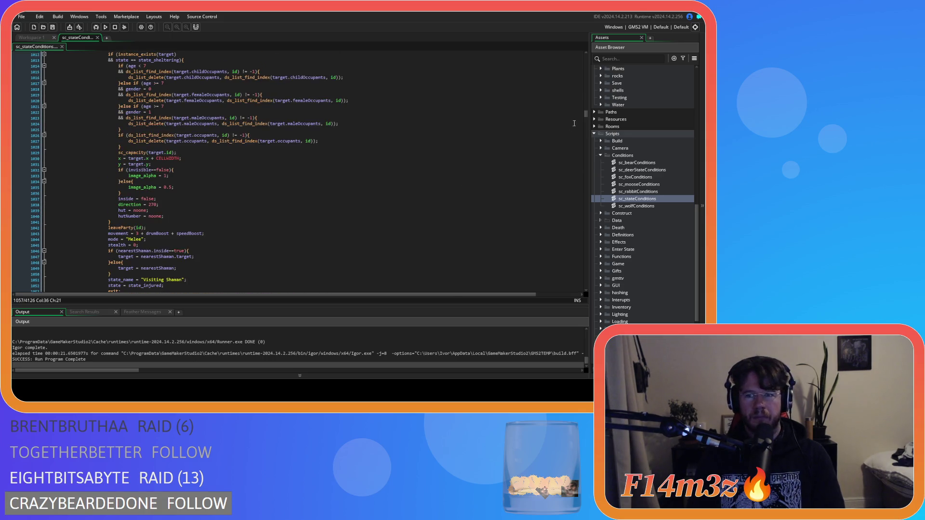
# Undo the last two edits and redo both, leaving the script as saved.
pyautogui.scroll(-2, 407, 152)
pyautogui.hotkey('ctrl', 'z')
pyautogui.hotkey('ctrl', 'z')
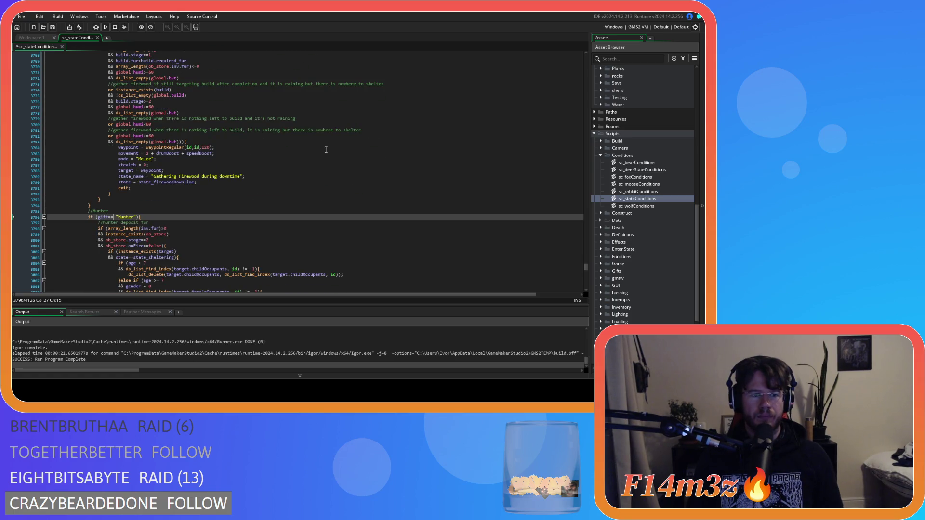
pyautogui.hotkey('ctrl', 'z')
pyautogui.hotkey('ctrl', 'z')
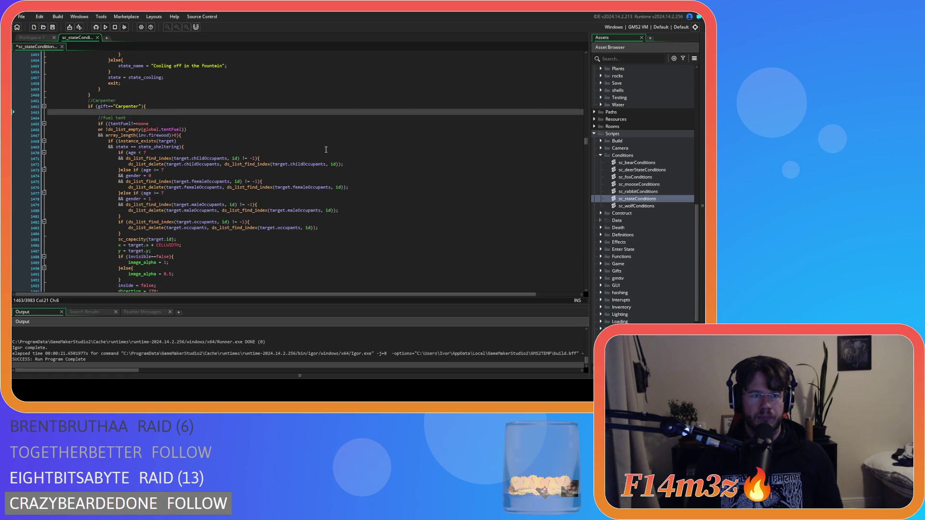
pyautogui.hotkey('ctrl', 'y')
pyautogui.hotkey('ctrl', 'y')
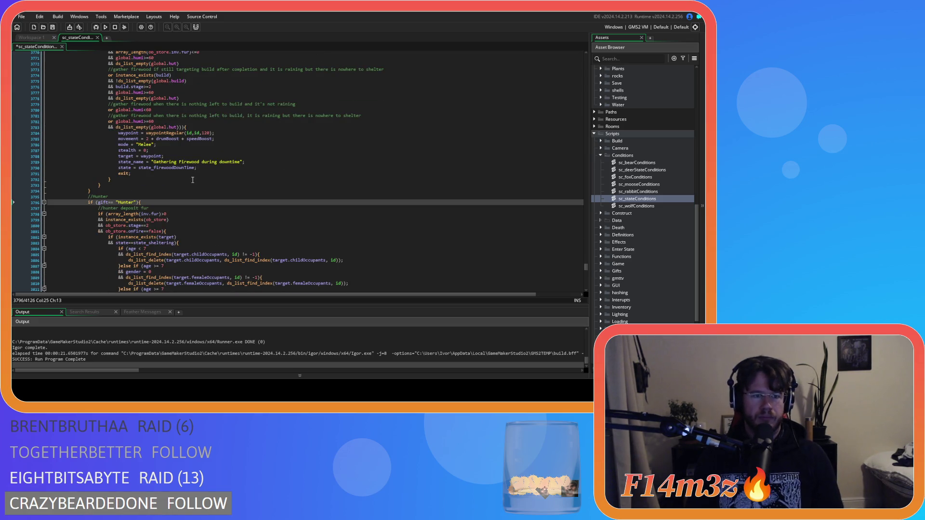
pyautogui.hotkey('ctrl', 'y')
# Select the whole if (gift=="Hunter") block and copy it.
pyautogui.scroll(-8, 167, 178)
pyautogui.scroll(-13, 166, 178)
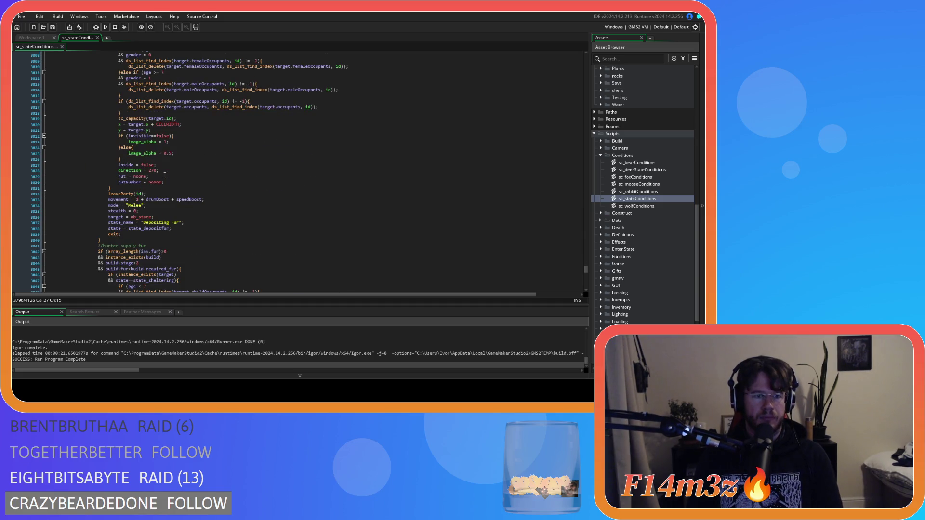
pyautogui.scroll(-9, 164, 176)
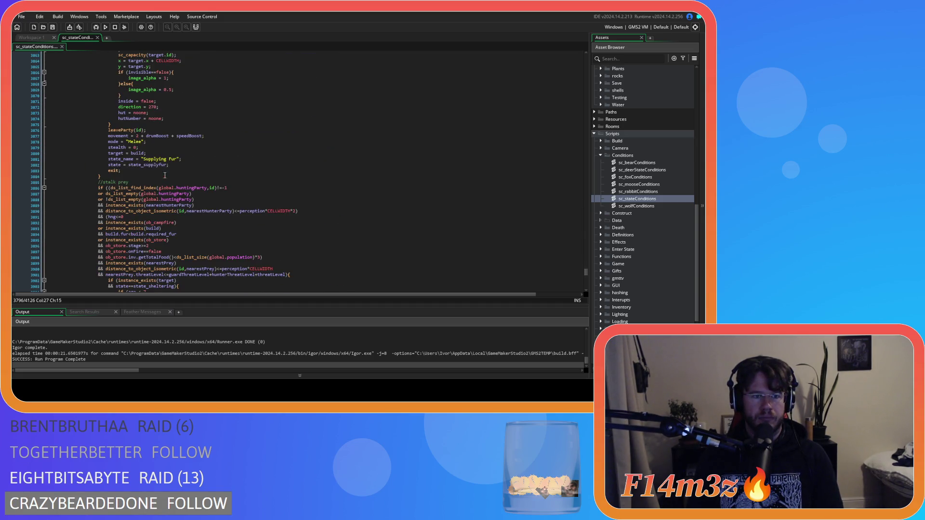
pyautogui.moveTo(87, 179)
pyautogui.mouseDown()
pyautogui.moveTo(104, 145)
pyautogui.moveTo(111, 160)
pyautogui.mouseUp()
pyautogui.scroll(14, 97, 156)
pyautogui.scroll(12, 97, 157)
pyautogui.rightClick(111, 160)
pyautogui.click(150, 188)
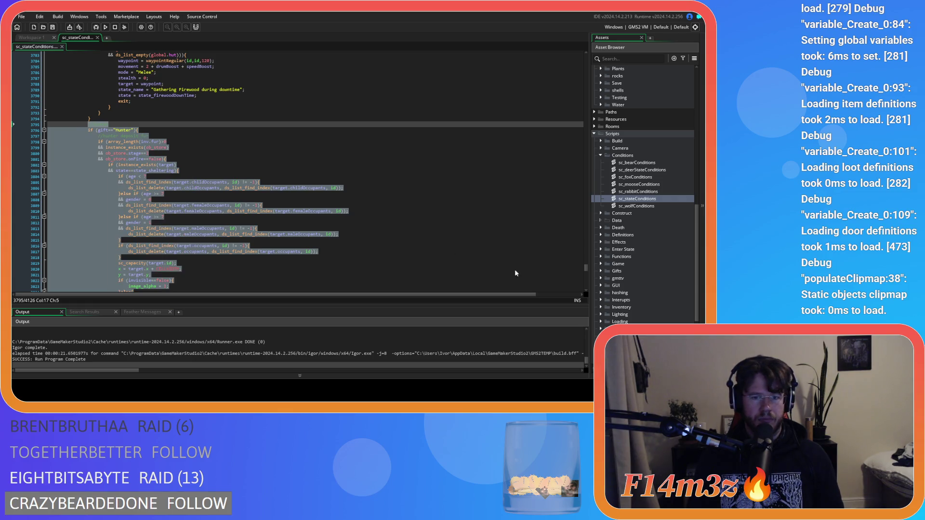
pyautogui.click(565, 265)
pyautogui.moveTo(585, 268); pyautogui.dragTo(571, 186)
pyautogui.scroll(15, 403, 192)
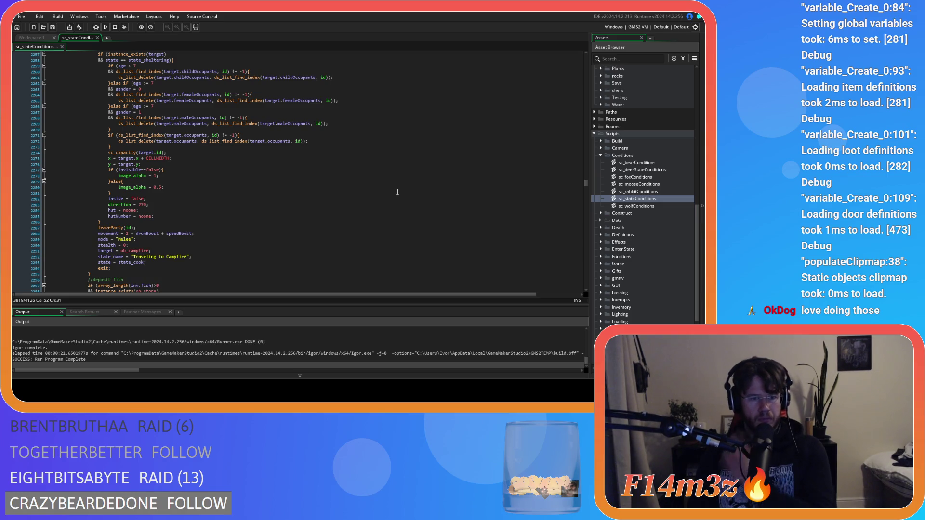
pyautogui.scroll(6, 398, 192)
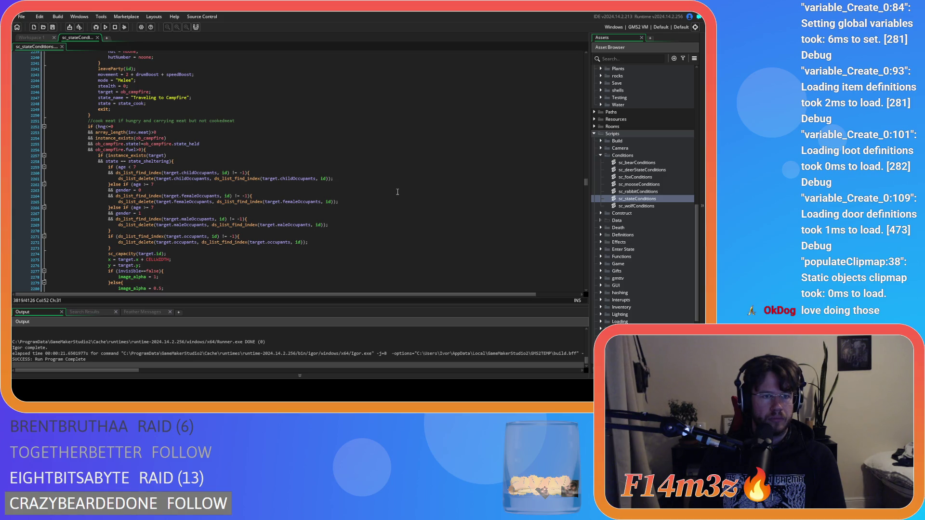
pyautogui.scroll(-14, 397, 192)
pyautogui.scroll(-20, 397, 192)
pyautogui.scroll(-15, 398, 192)
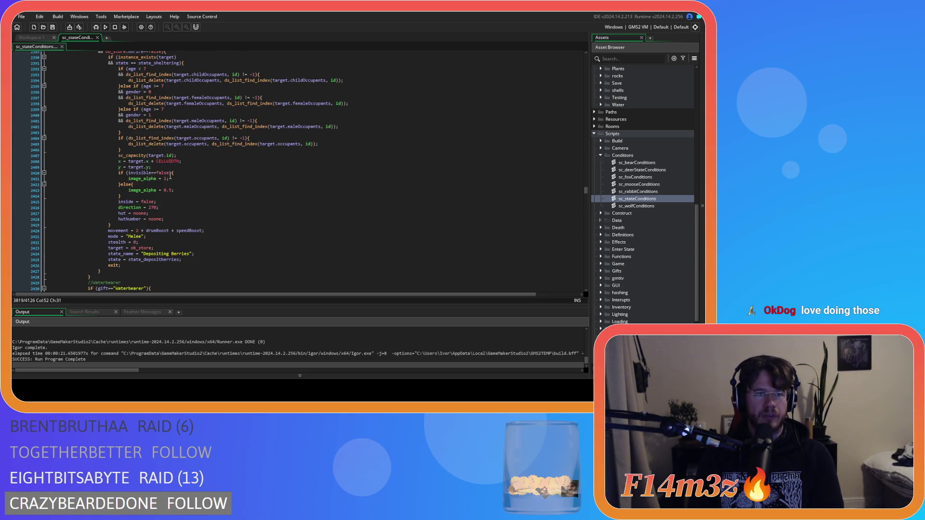
pyautogui.scroll(5, 170, 177)
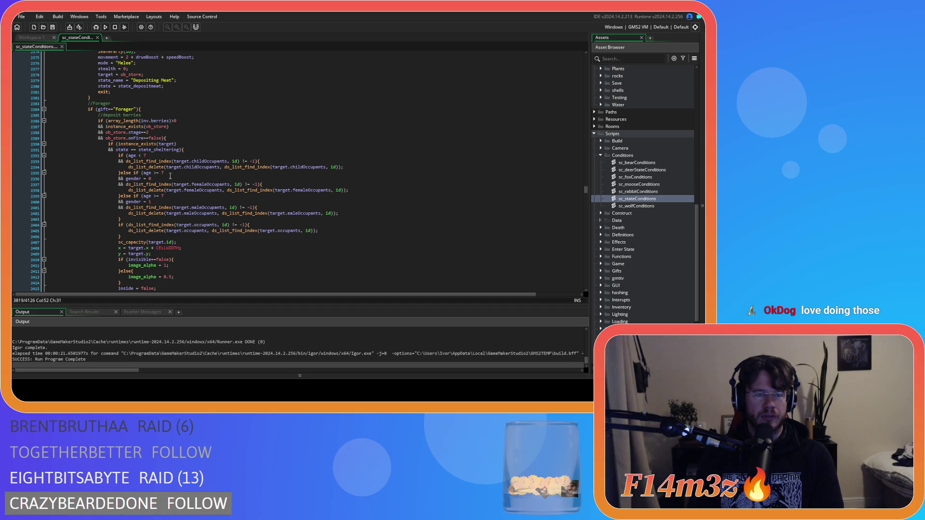
pyautogui.scroll(-7, 170, 176)
pyautogui.scroll(7, 170, 176)
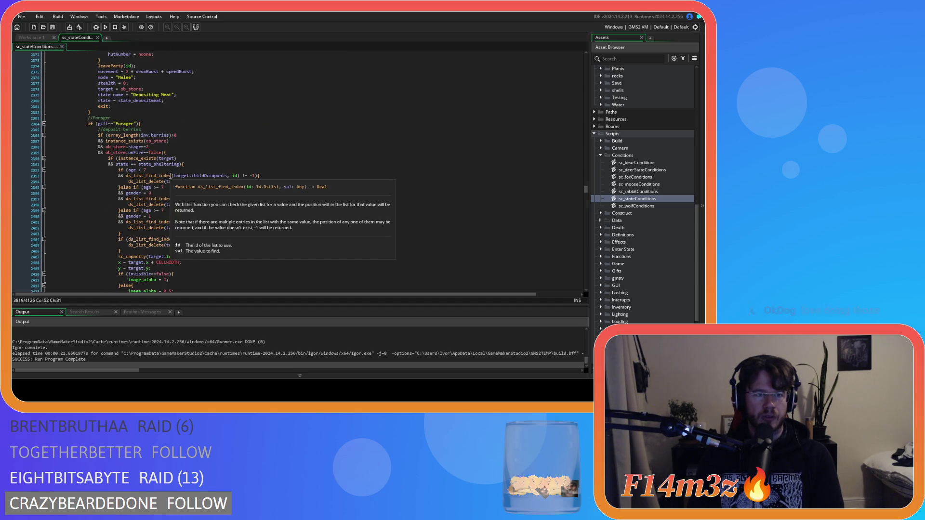
pyautogui.scroll(-8, 170, 176)
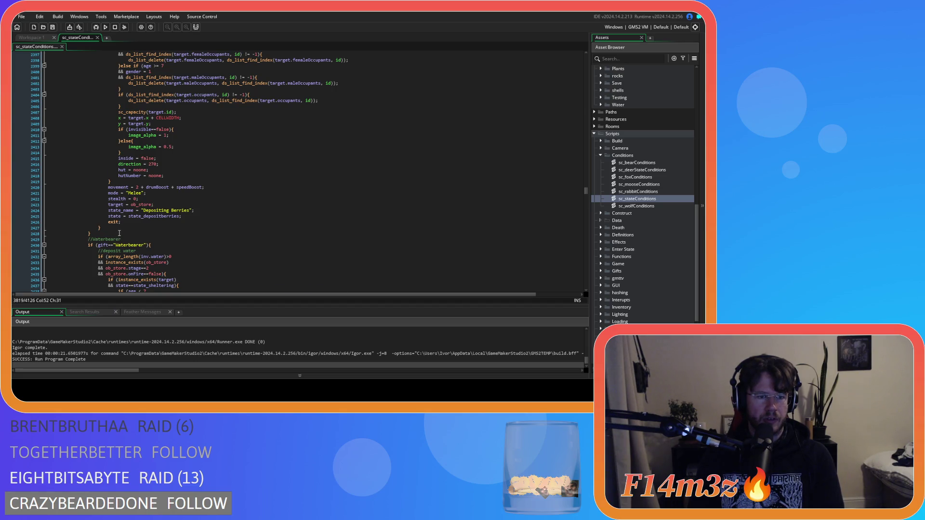
pyautogui.scroll(-17, 119, 234)
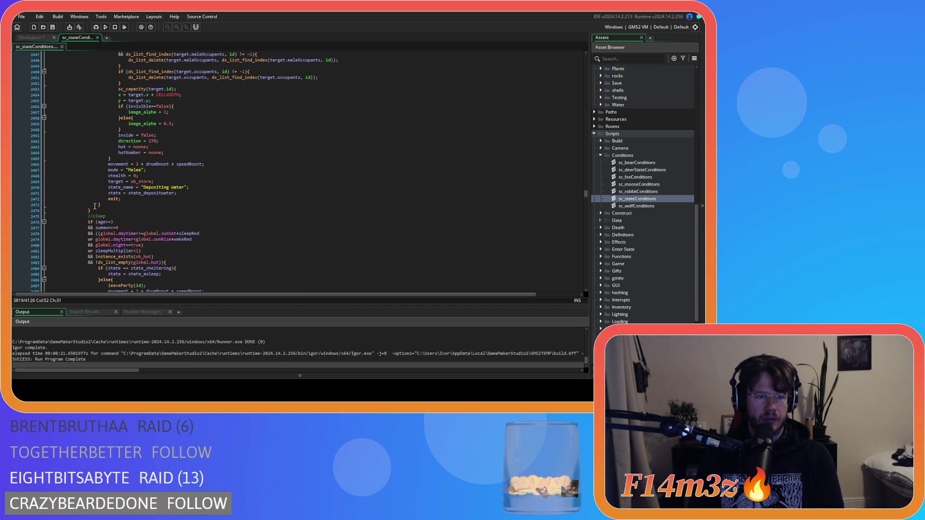
pyautogui.click(100, 210)
# Paste the copied Hunter block and add a blank line after it.
pyautogui.hotkey('ctrl', 'v')
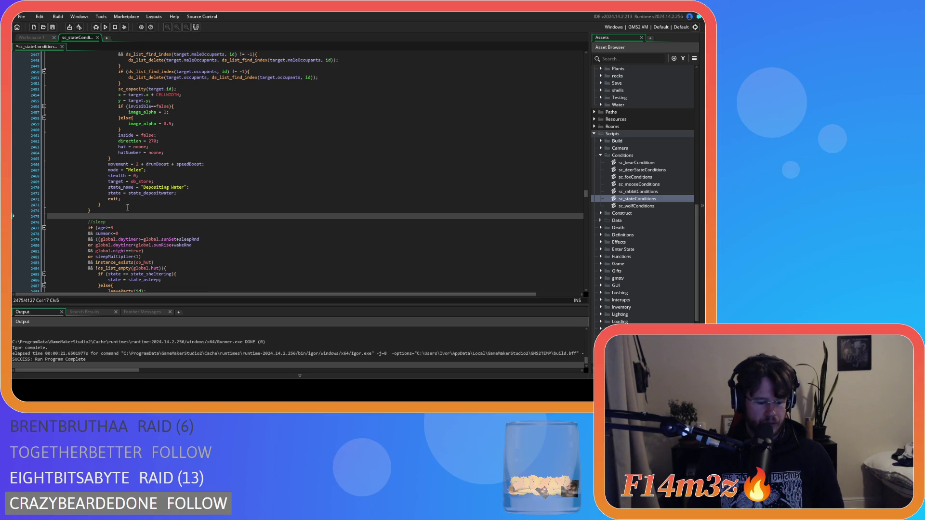
pyautogui.scroll(-5, 128, 207)
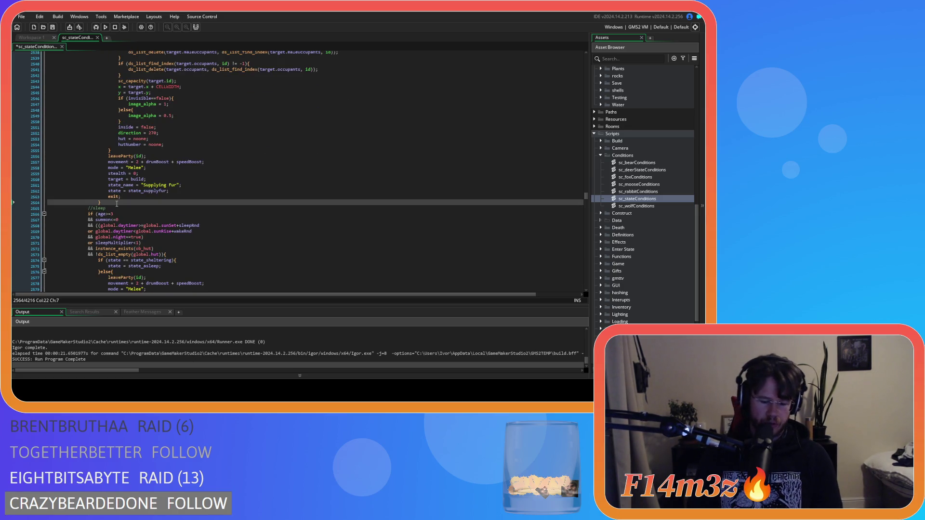
pyautogui.press('Return')
pyautogui.scroll(20, 117, 203)
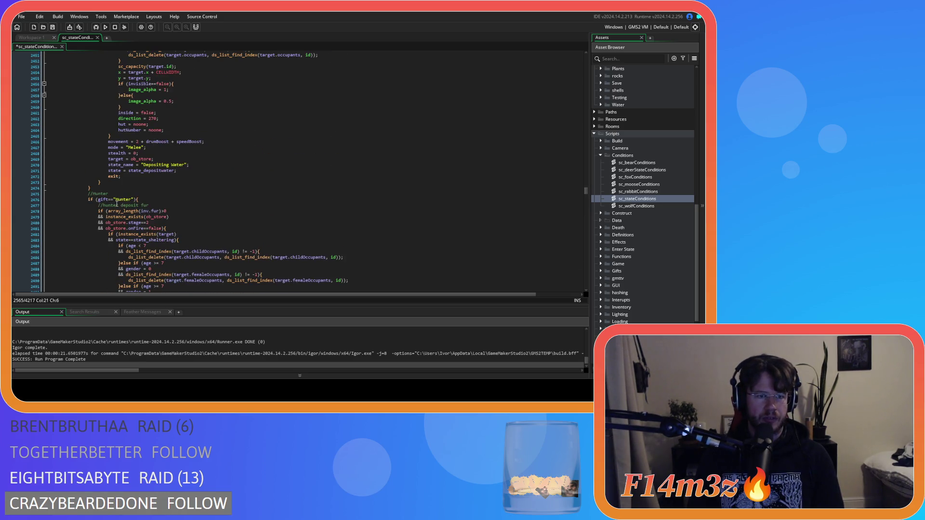
# Select state_depositfur in the Hunter deposit fur condition and find its next occurrence.
pyautogui.click(188, 215)
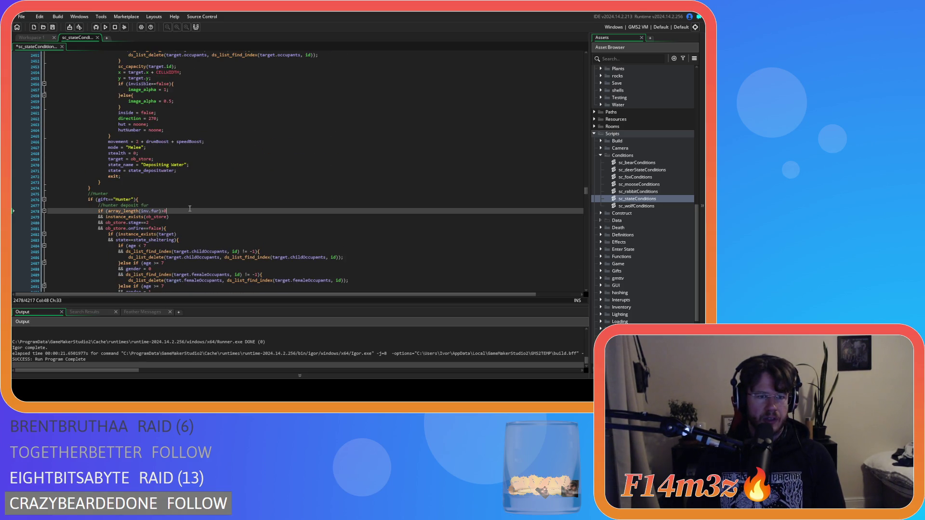
pyautogui.scroll(-13, 174, 211)
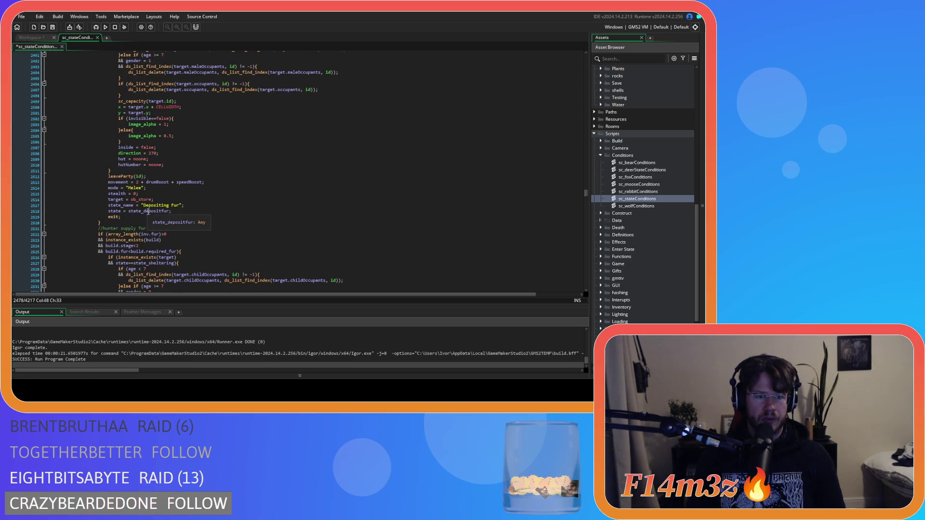
pyautogui.doubleClick(151, 213)
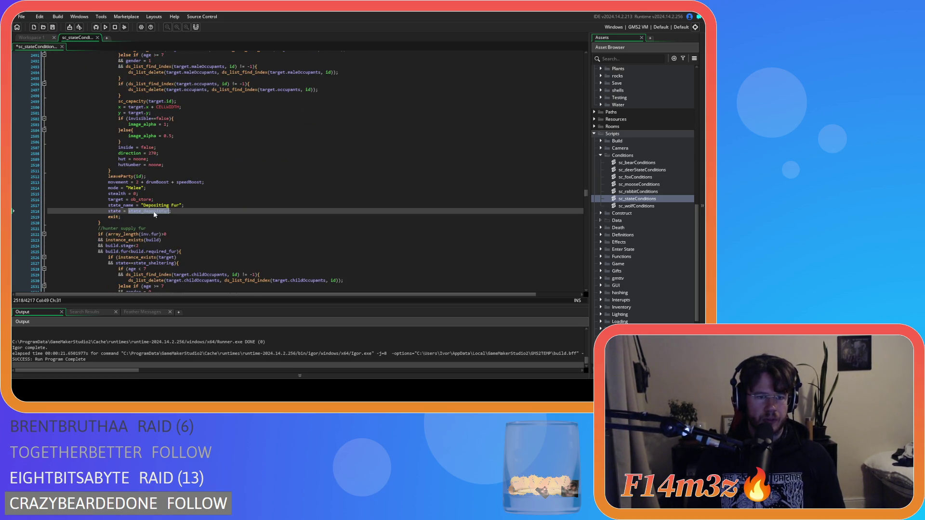
pyautogui.scroll(9, 206, 207)
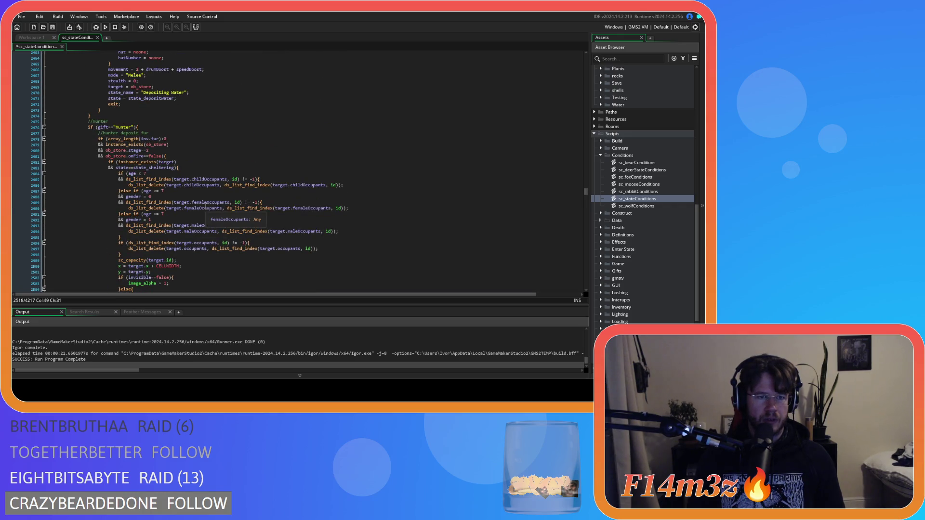
pyautogui.scroll(-10, 206, 206)
pyautogui.scroll(6, 206, 206)
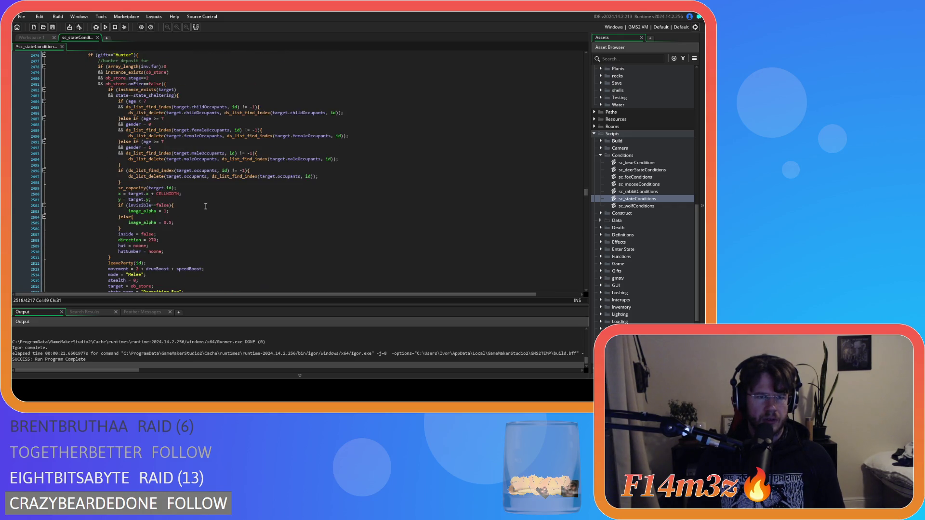
pyautogui.scroll(1, 205, 206)
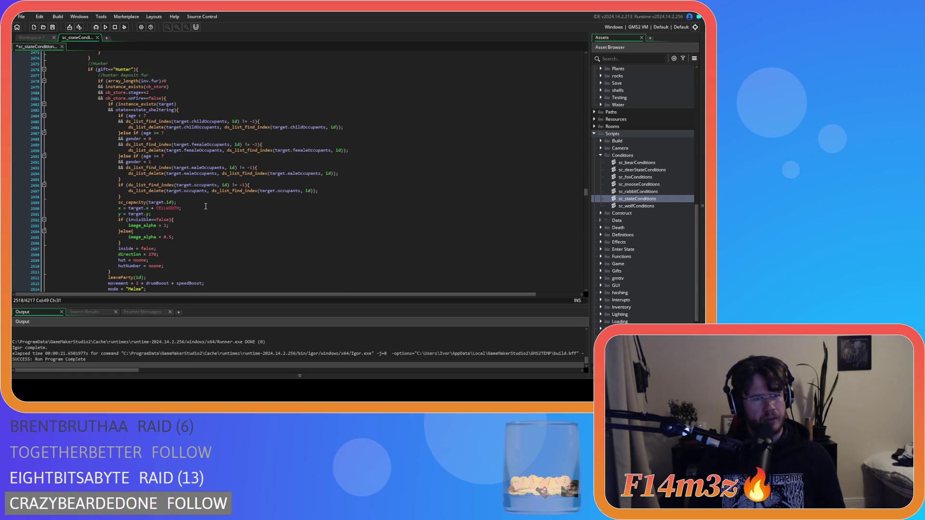
pyautogui.scroll(-5, 206, 207)
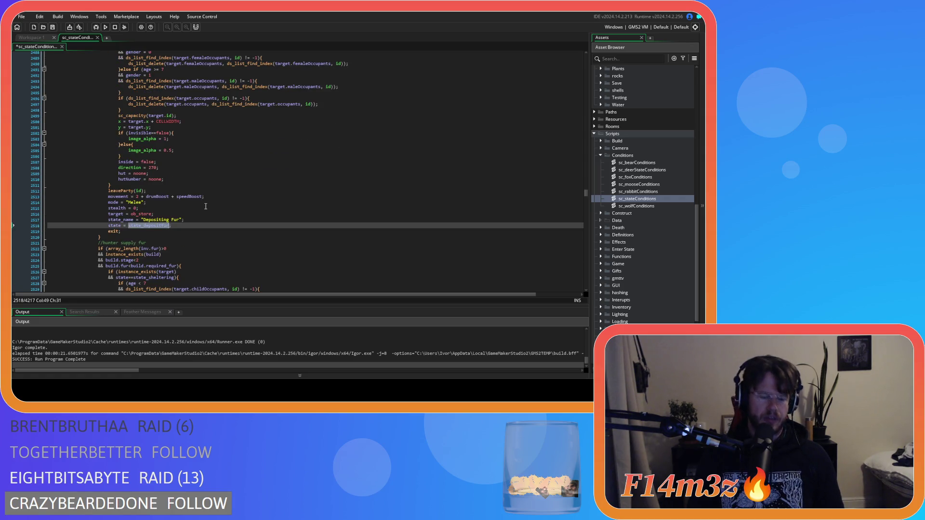
pyautogui.hotkey('ctrl', 'f')
pyautogui.click(577, 64)
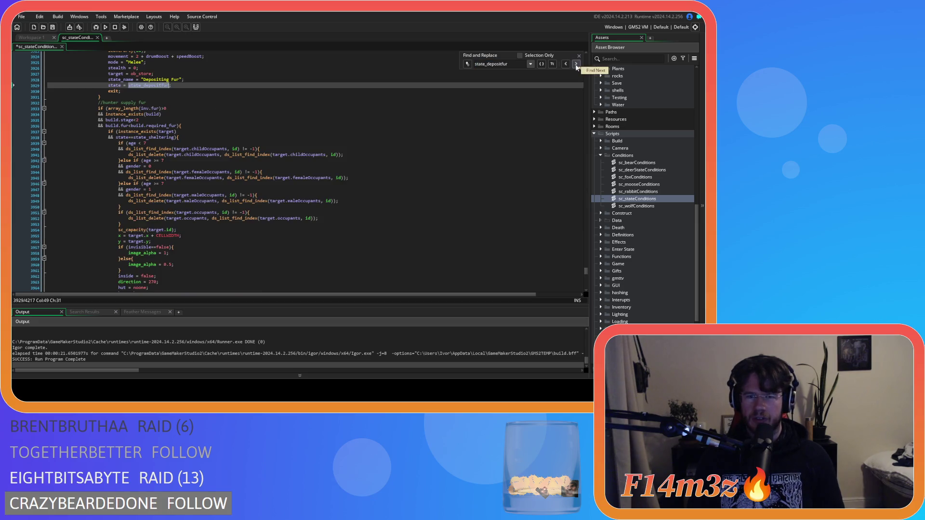
# Close the search and select the Hunter deposit-fur and supply-fur code, removing then restoring it.
pyautogui.click(579, 56)
pyautogui.scroll(5, 152, 181)
pyautogui.scroll(-5, 152, 180)
pyautogui.scroll(5, 152, 181)
pyautogui.scroll(-8, 153, 181)
pyautogui.scroll(-5, 153, 181)
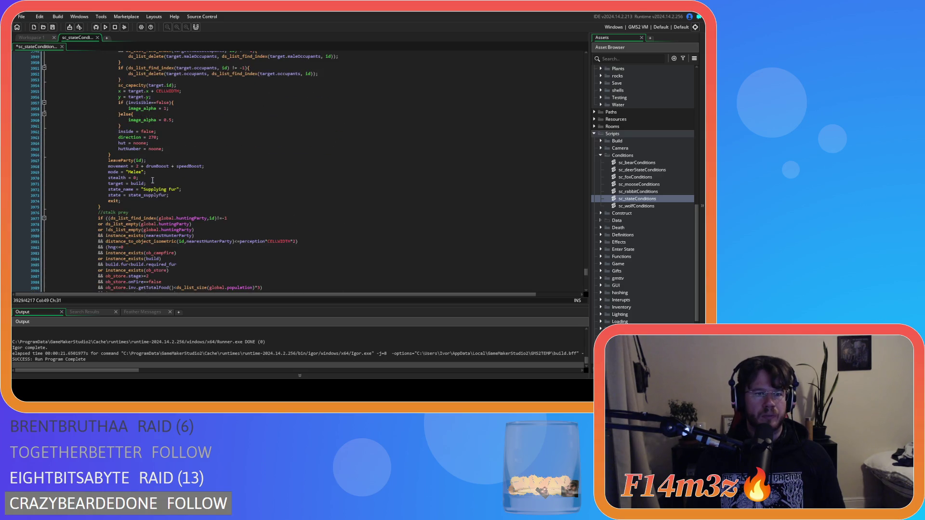
pyautogui.moveTo(110, 208)
pyautogui.mouseDown()
pyautogui.moveTo(94, 103)
pyautogui.moveTo(77, 79)
pyautogui.moveTo(52, 77)
pyautogui.mouseUp()
pyautogui.scroll(-20, 122, 152)
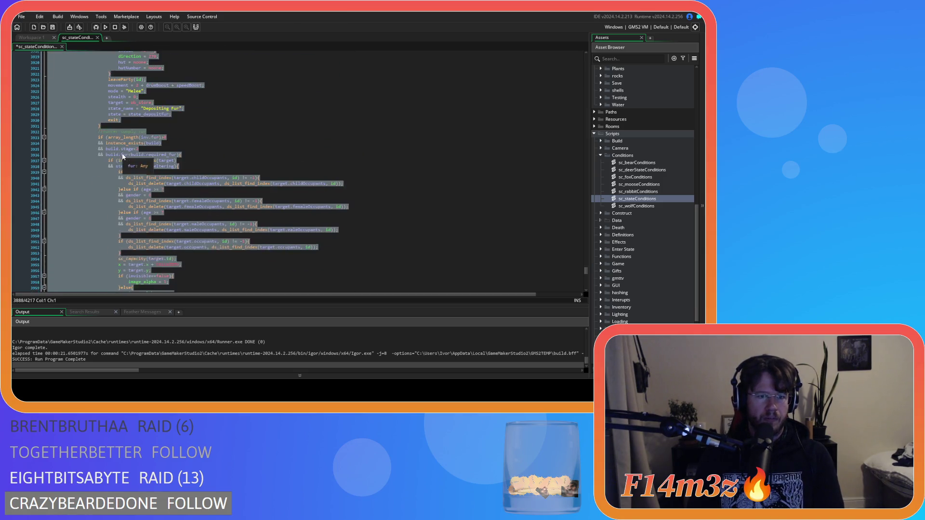
pyautogui.scroll(20, 122, 157)
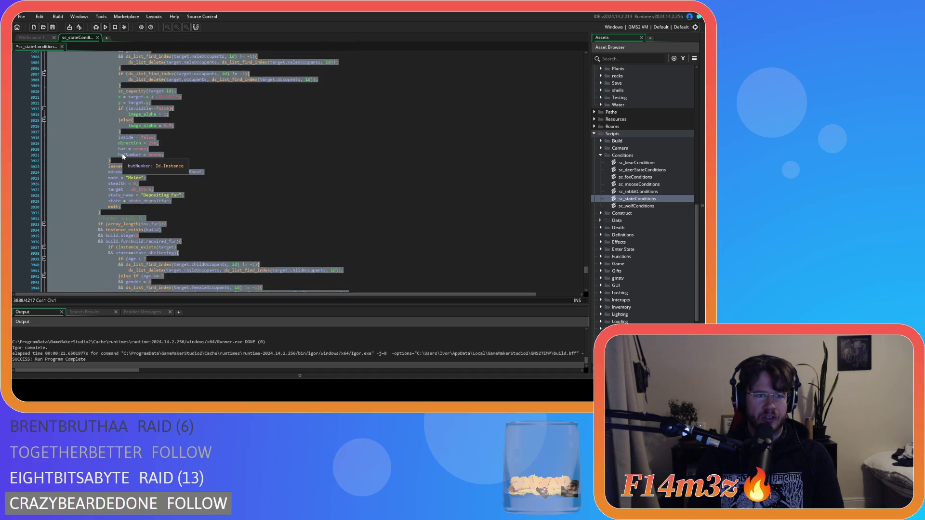
pyautogui.hotkey('ctrl', 'z')
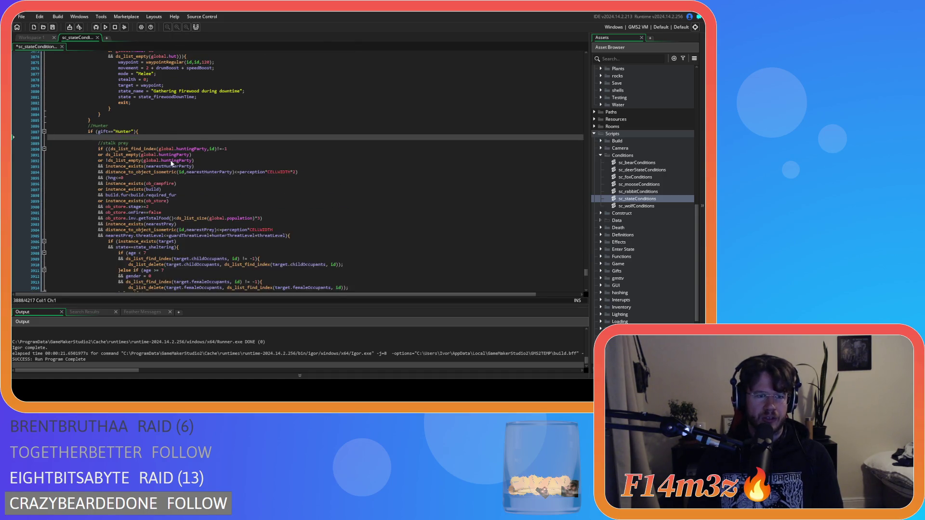
pyautogui.hotkey('ctrl', 'z')
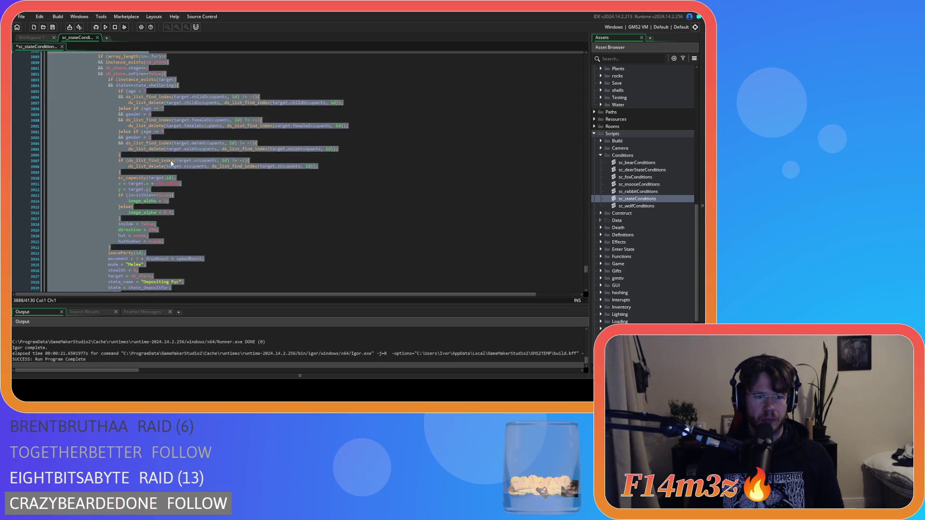
# Remove the Hunter fur-depositing and fur-supplying blocks again.
pyautogui.scroll(19, 171, 162)
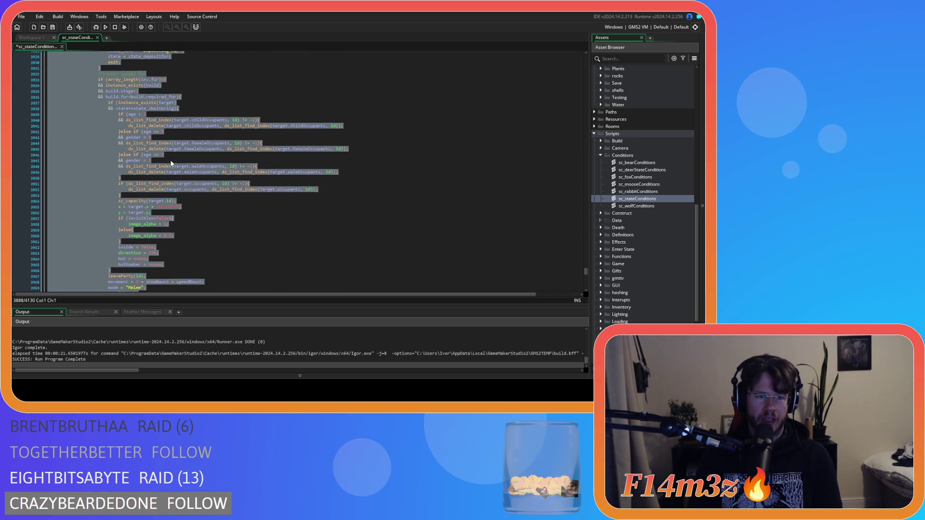
pyautogui.scroll(4, 171, 163)
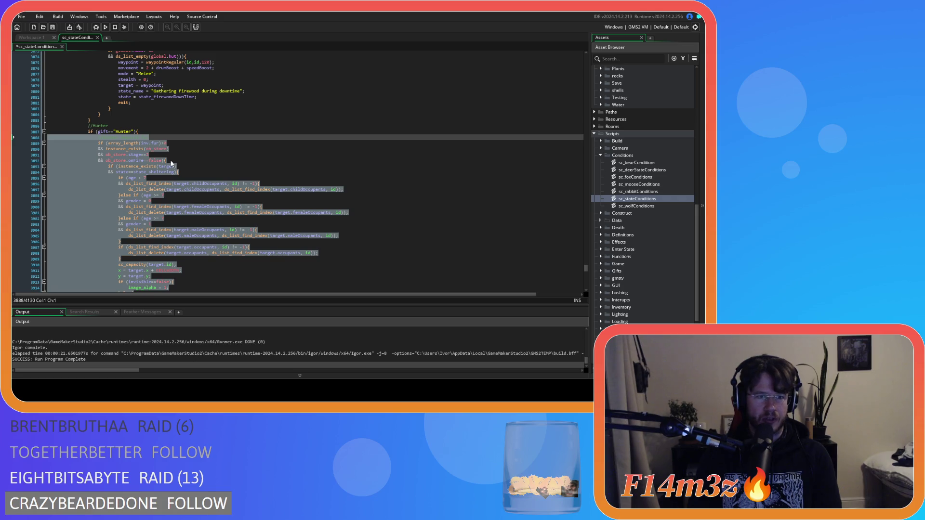
pyautogui.scroll(-20, 171, 164)
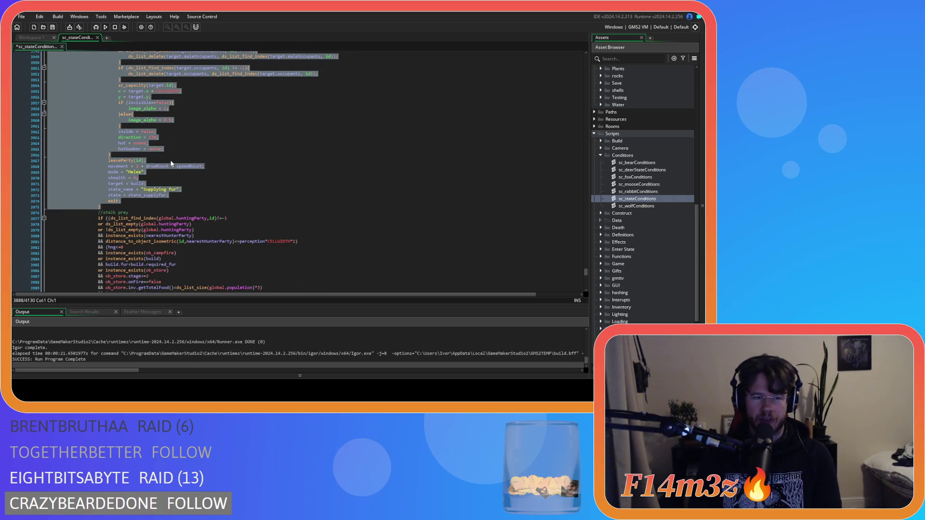
pyautogui.scroll(17, 171, 163)
pyautogui.scroll(-13, 171, 164)
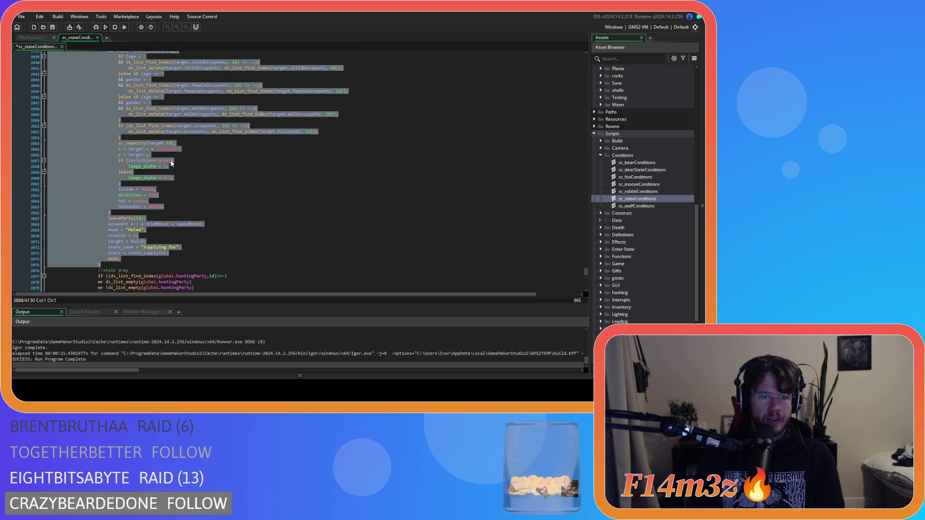
pyautogui.hotkey('ctrl', 'z')
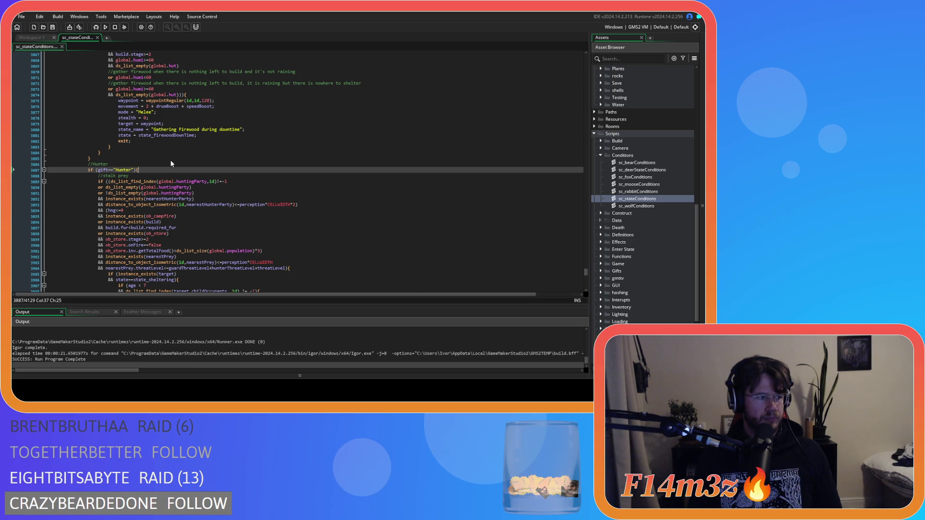
# Inspect the stalk prey hunting party, ds_list_empty and nearest hunter distance checks.
pyautogui.click(251, 180)
pyautogui.click(267, 197)
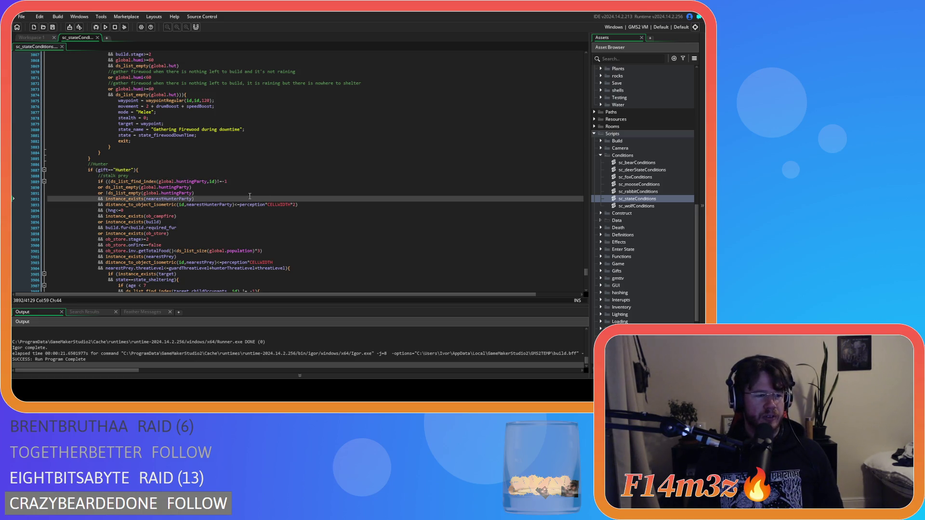
pyautogui.click(183, 193)
pyautogui.click(212, 192)
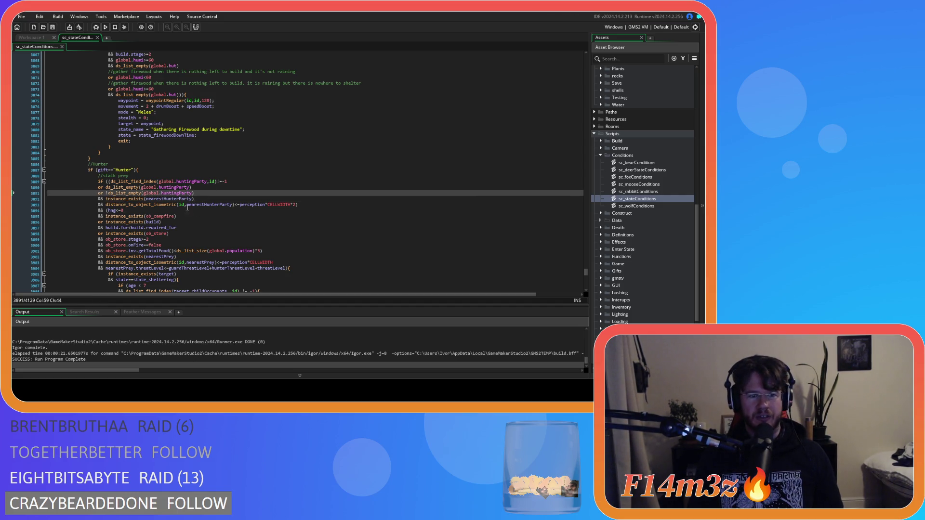
pyautogui.scroll(15, 163, 208)
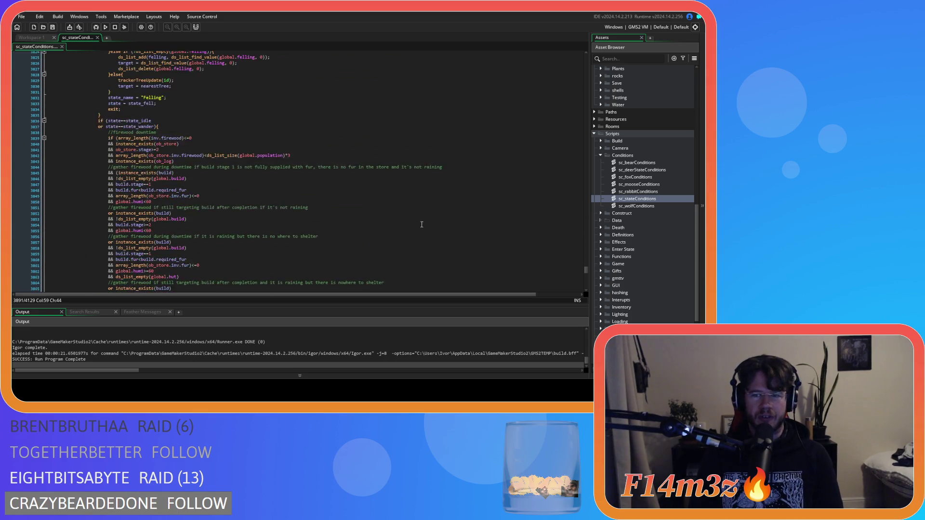
pyautogui.scroll(12, 251, 187)
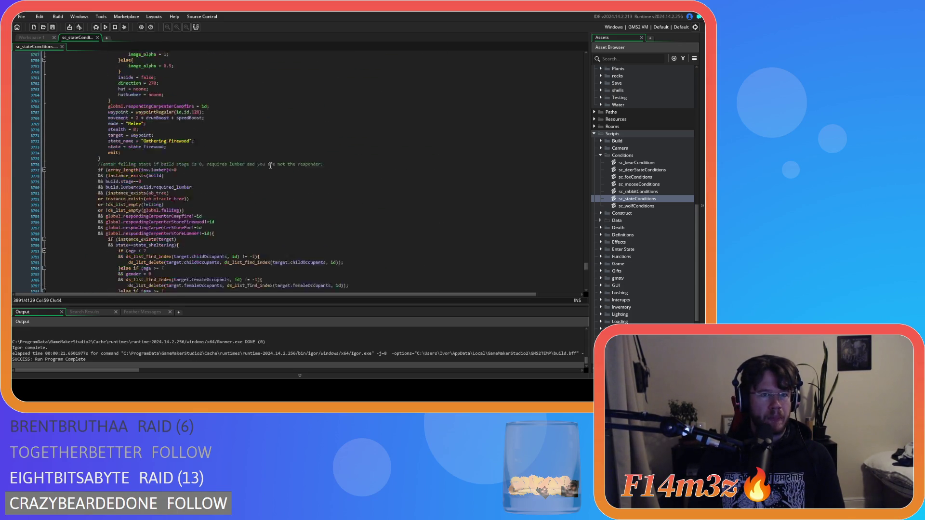
pyautogui.click(278, 177)
pyautogui.scroll(-3, 293, 191)
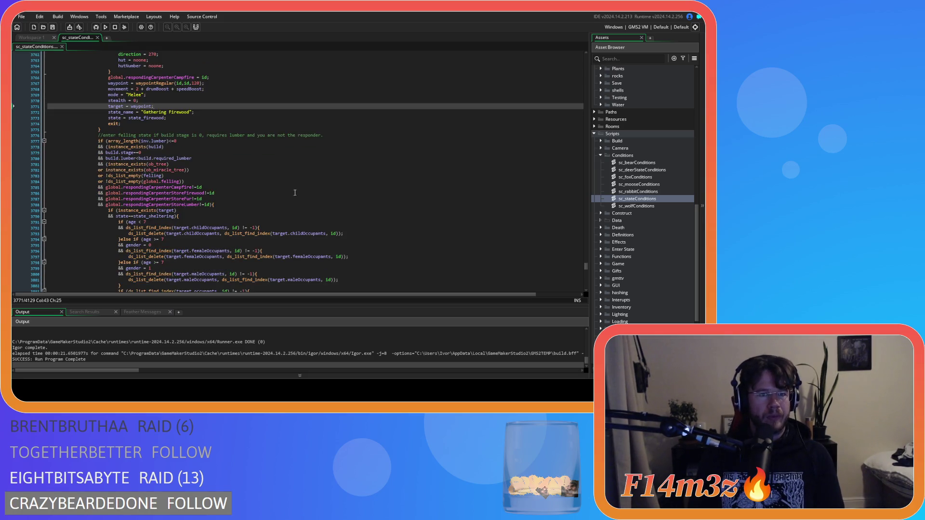
pyautogui.scroll(15, 248, 213)
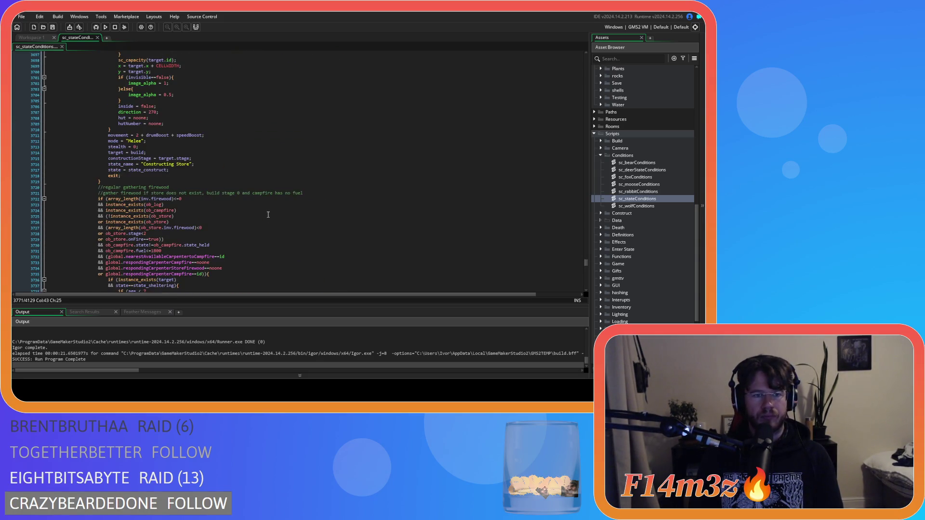
pyautogui.moveTo(586, 262); pyautogui.dragTo(569, 83)
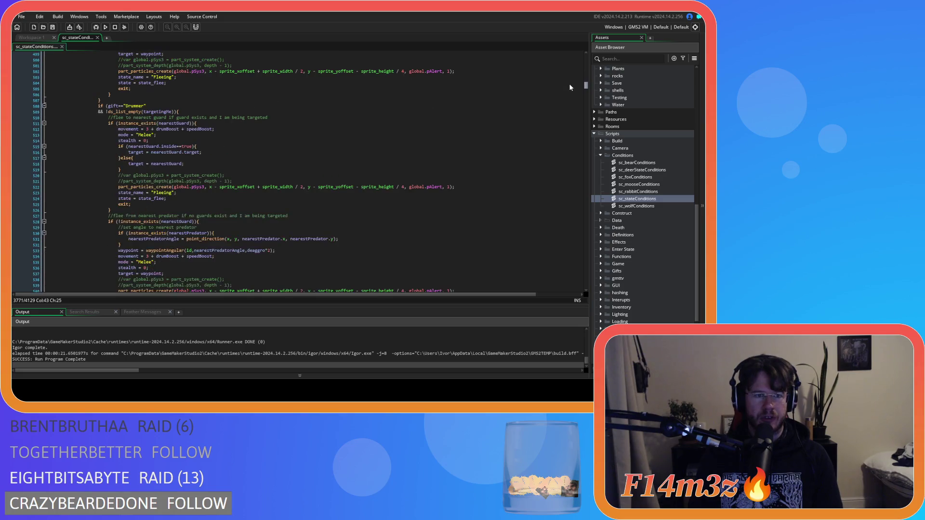
pyautogui.scroll(-20, 371, 151)
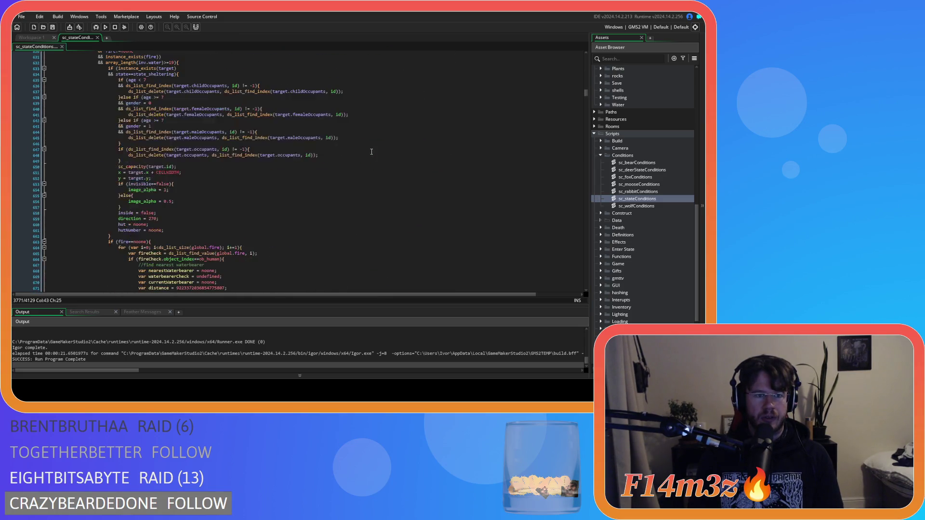
pyautogui.scroll(2, 371, 152)
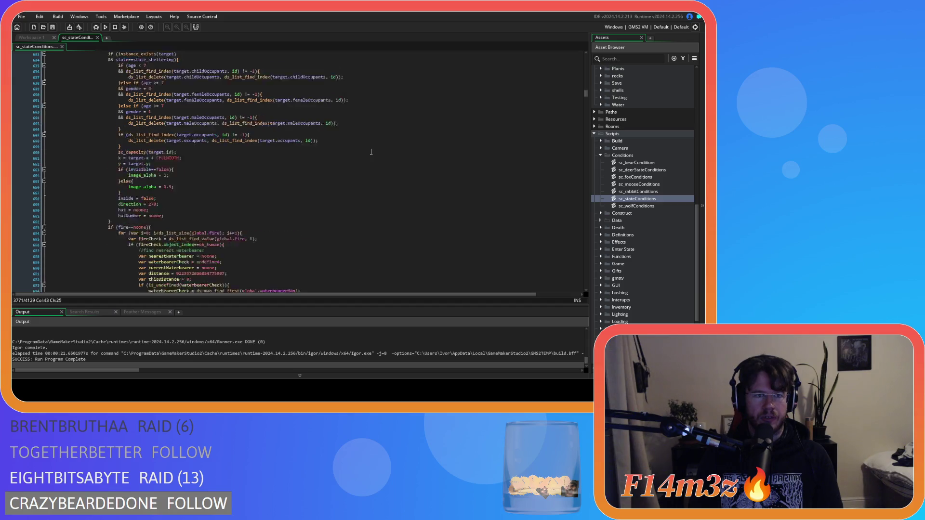
pyautogui.scroll(-20, 371, 152)
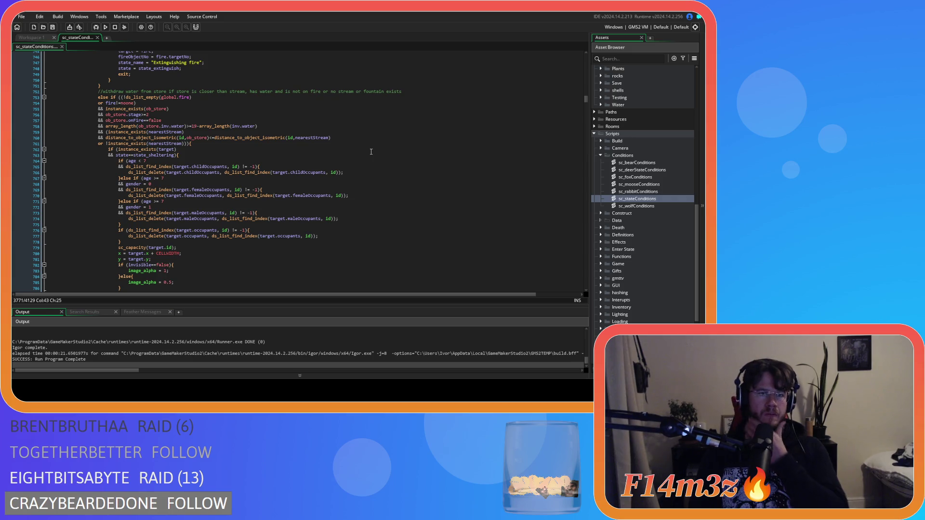
pyautogui.scroll(-1, 371, 151)
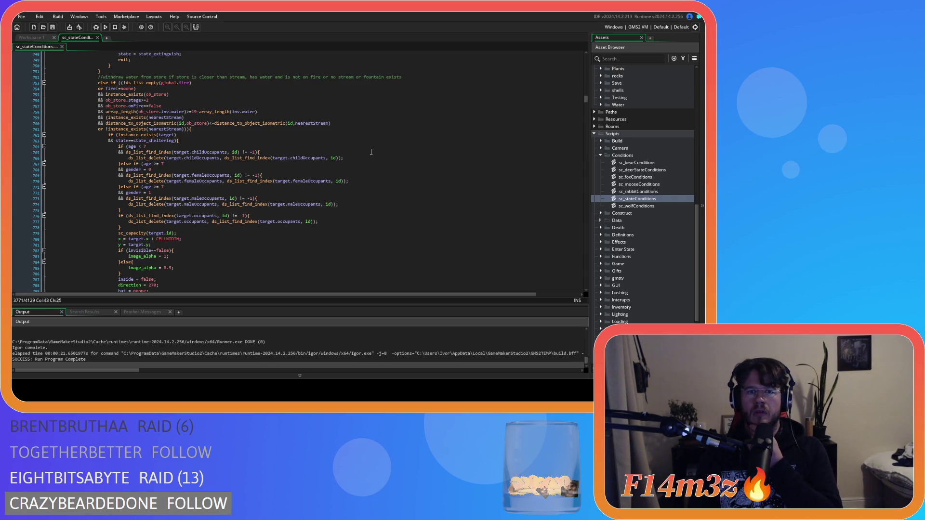
pyautogui.scroll(-20, 371, 152)
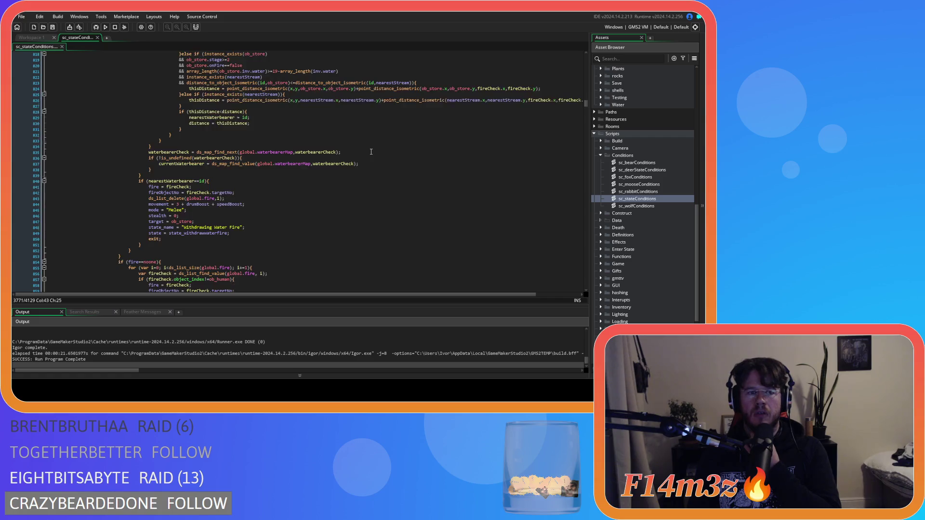
pyautogui.scroll(-20, 371, 151)
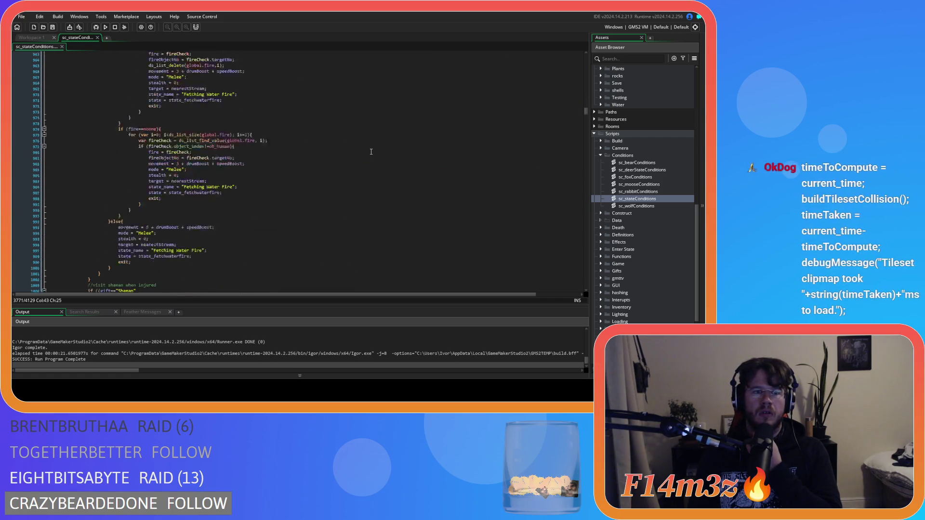
pyautogui.scroll(-20, 371, 151)
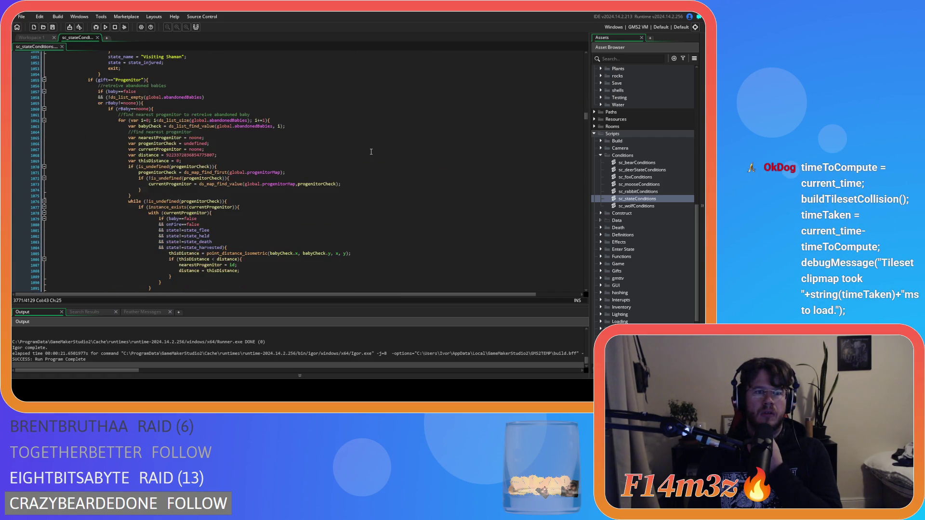
pyautogui.scroll(-15, 371, 152)
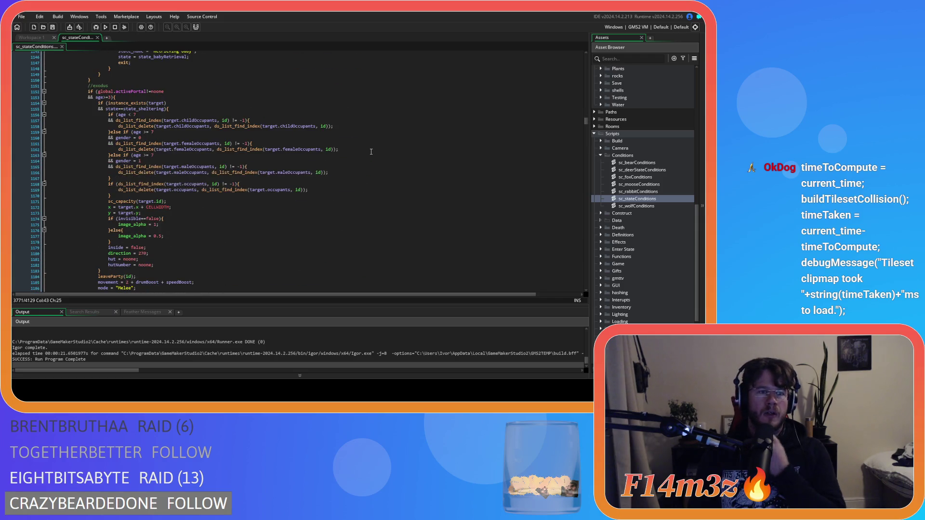
pyautogui.scroll(-20, 371, 152)
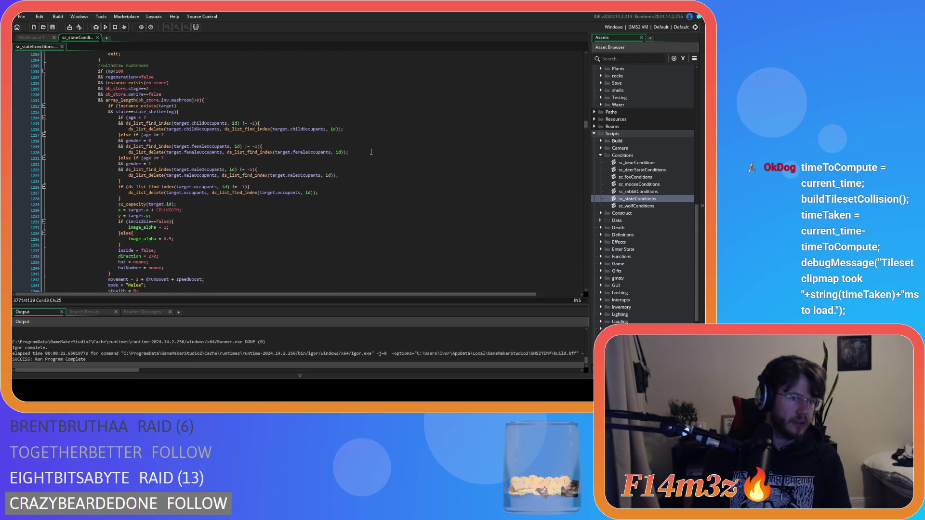
pyautogui.scroll(-8, 371, 152)
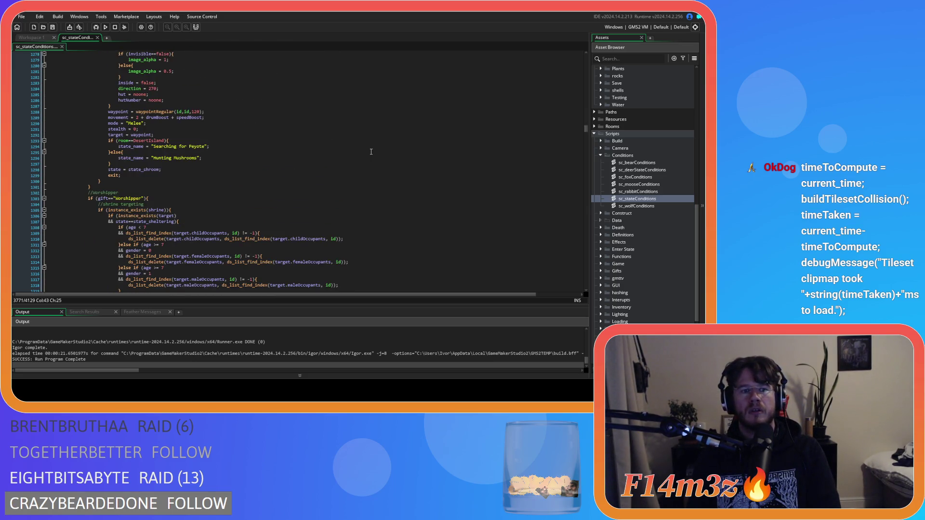
pyautogui.scroll(-8, 371, 152)
pyautogui.scroll(-7, 371, 152)
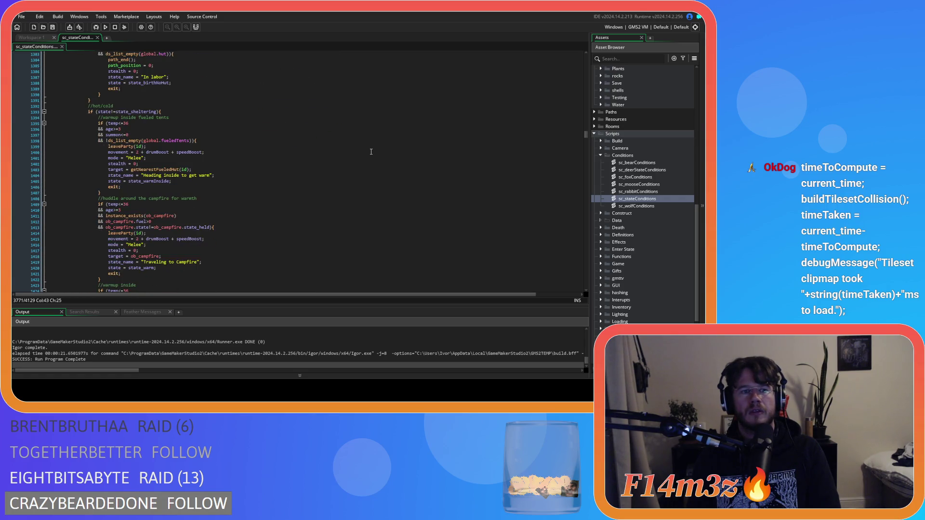
pyautogui.scroll(-19, 371, 152)
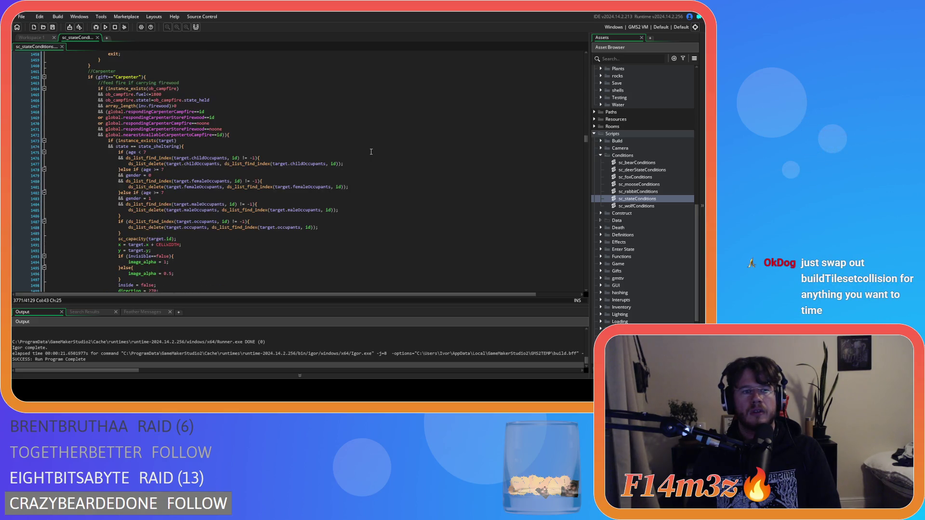
pyautogui.scroll(3, 371, 152)
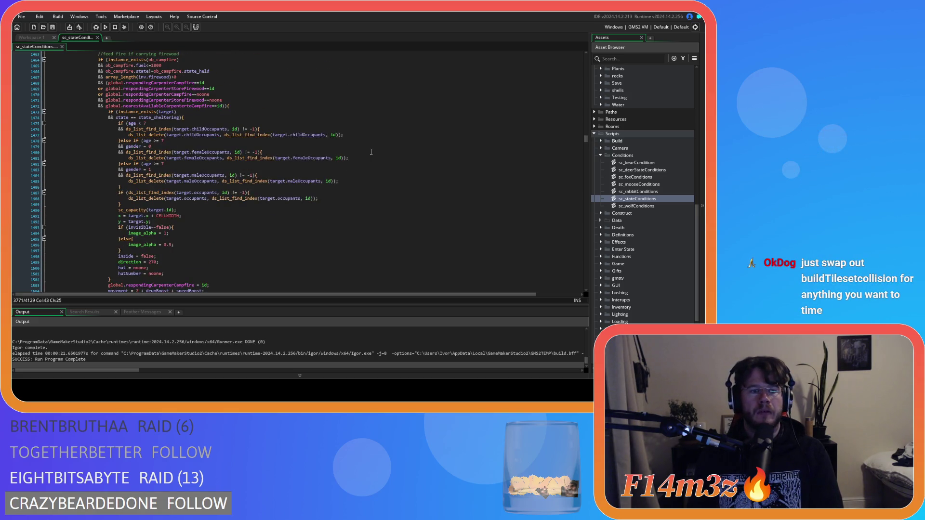
pyautogui.scroll(-20, 371, 152)
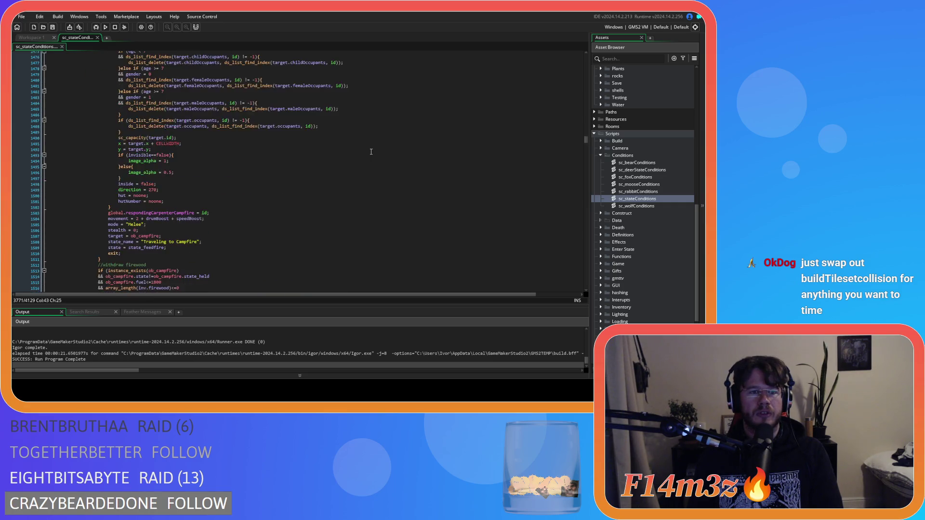
pyautogui.scroll(-20, 371, 151)
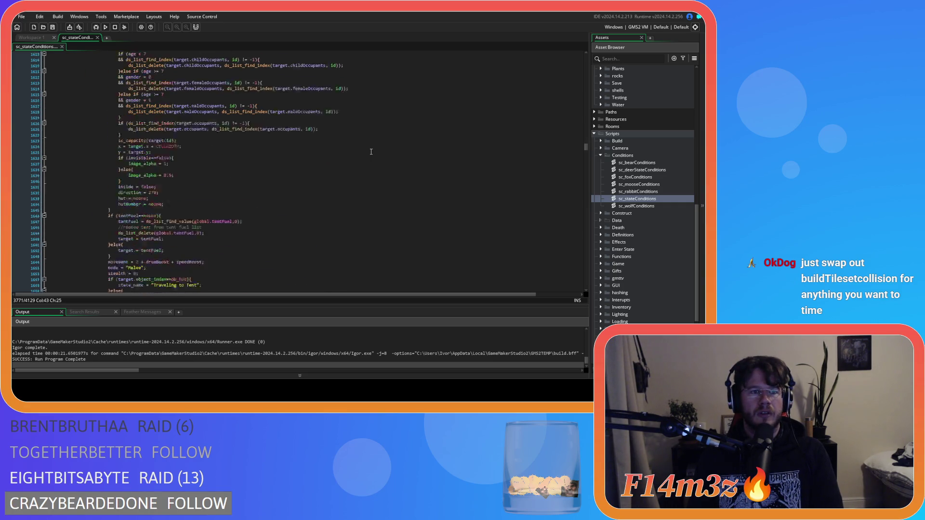
pyautogui.scroll(8, 371, 152)
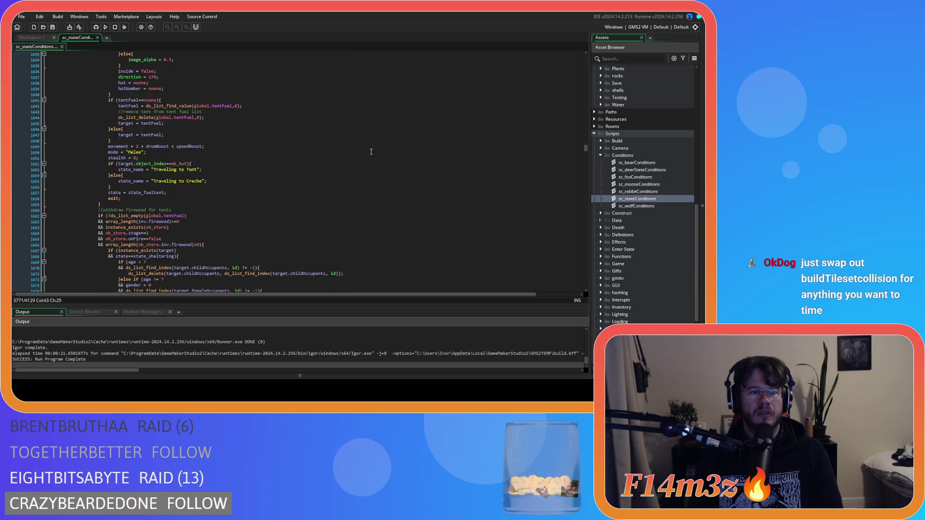
pyautogui.scroll(-8, 371, 151)
pyautogui.scroll(-16, 371, 152)
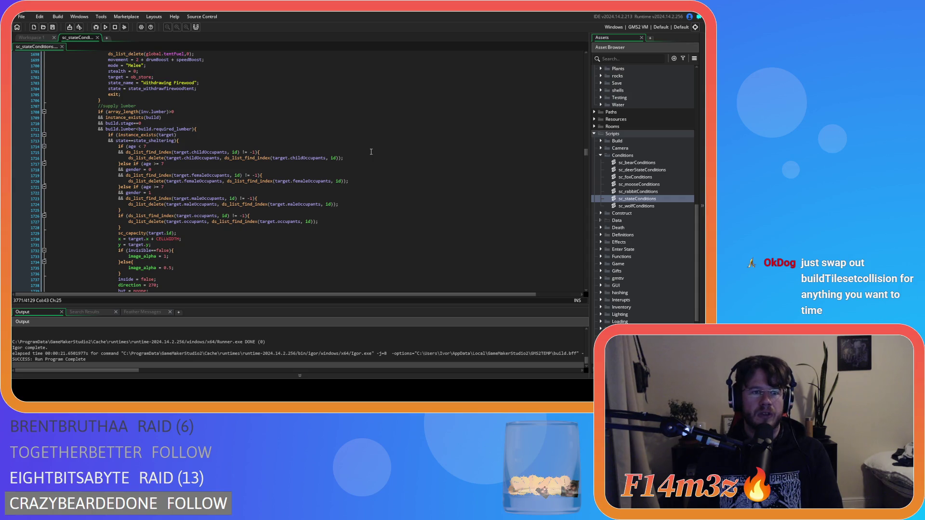
pyautogui.scroll(-20, 224, 144)
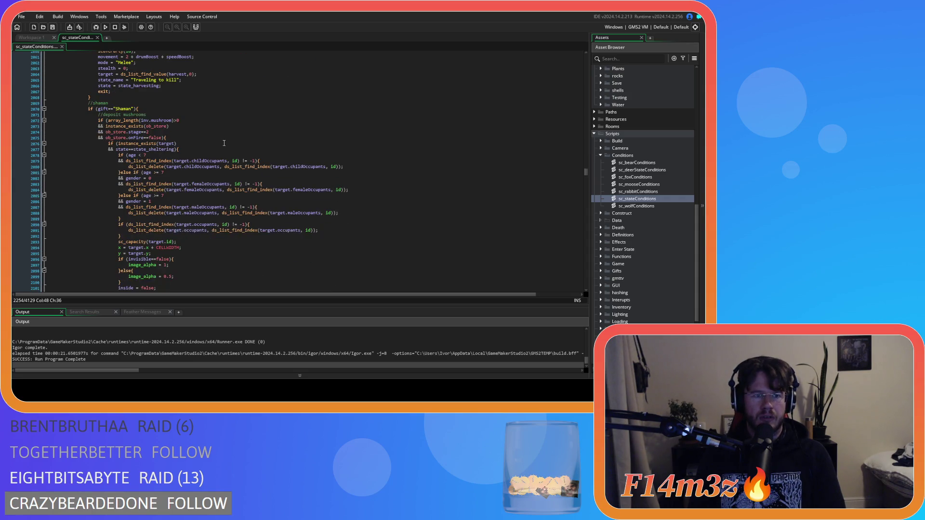
pyautogui.scroll(7, 224, 143)
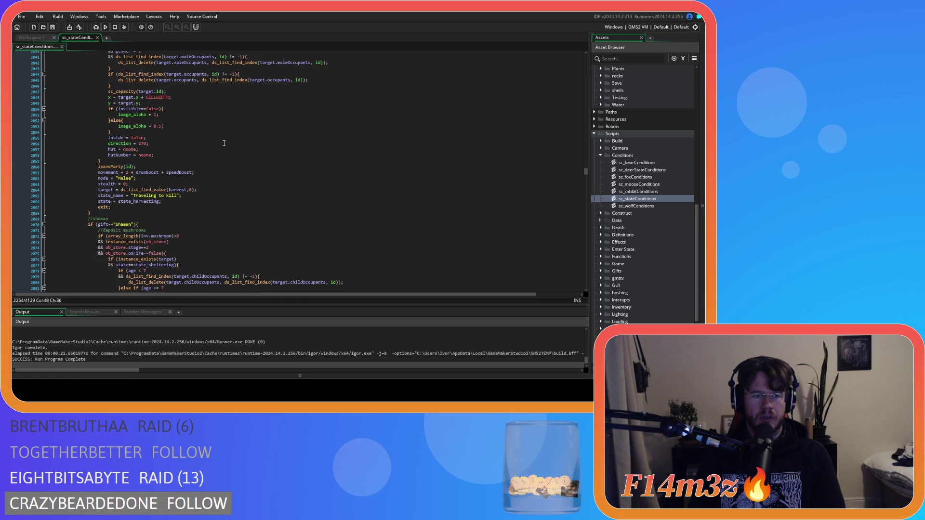
pyautogui.scroll(2, 224, 143)
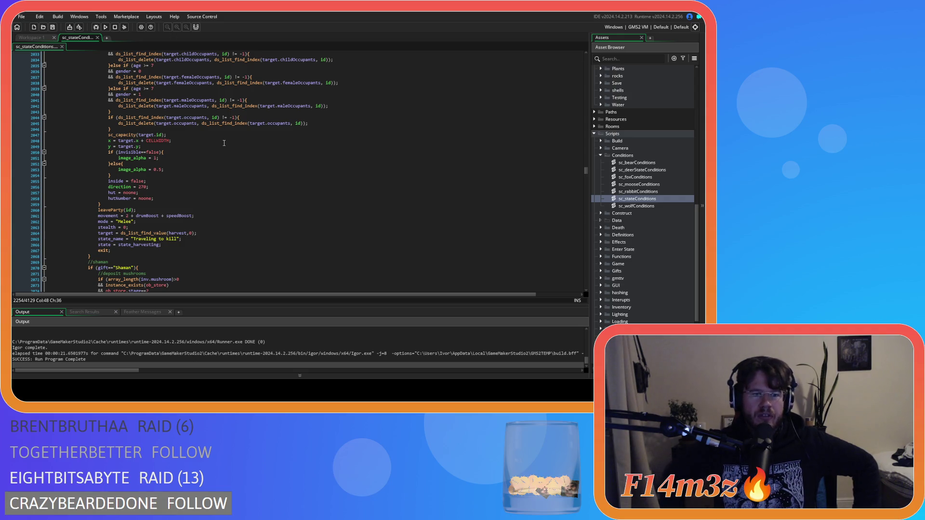
pyautogui.scroll(-15, 224, 143)
pyautogui.scroll(-20, 224, 143)
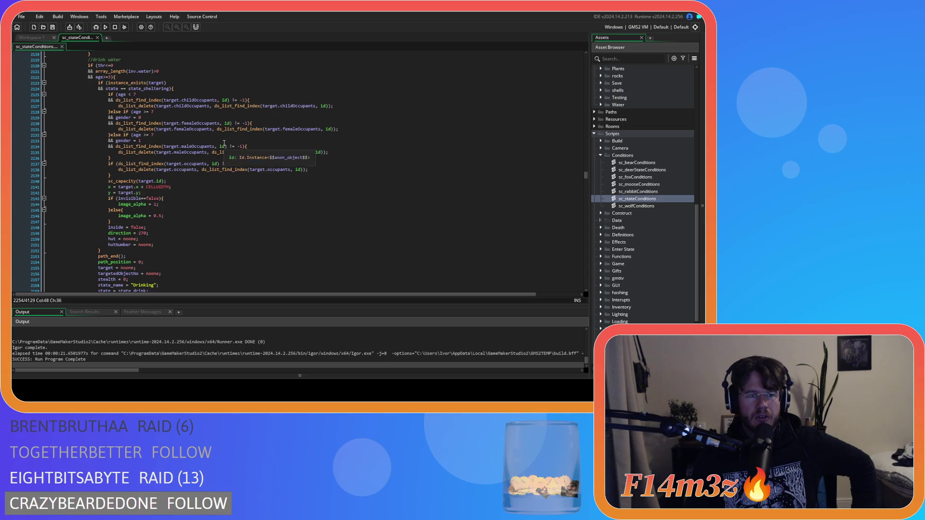
pyautogui.scroll(-20, 224, 143)
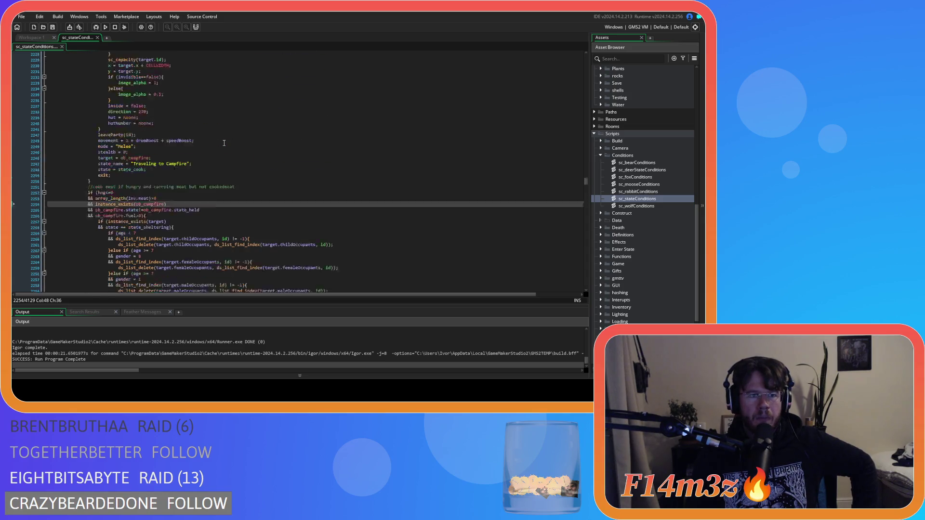
pyautogui.scroll(-4, 224, 144)
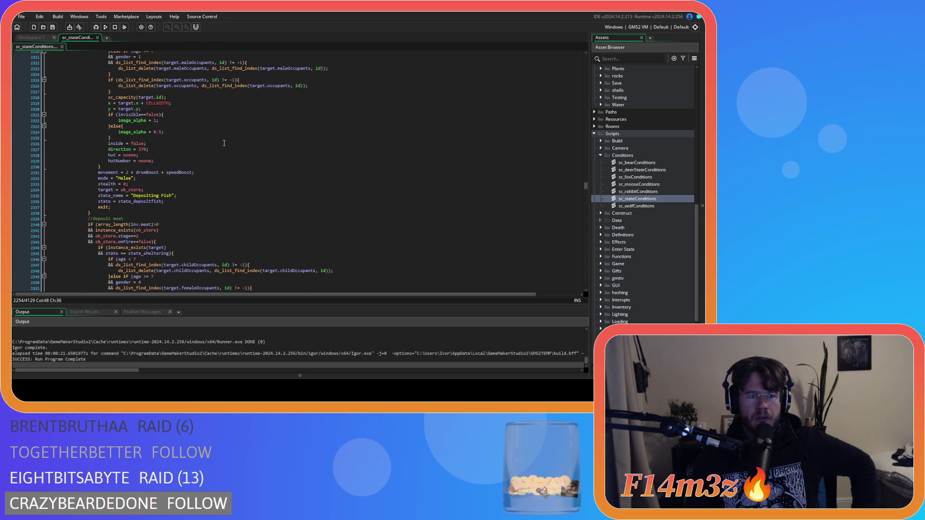
pyautogui.scroll(-20, 224, 143)
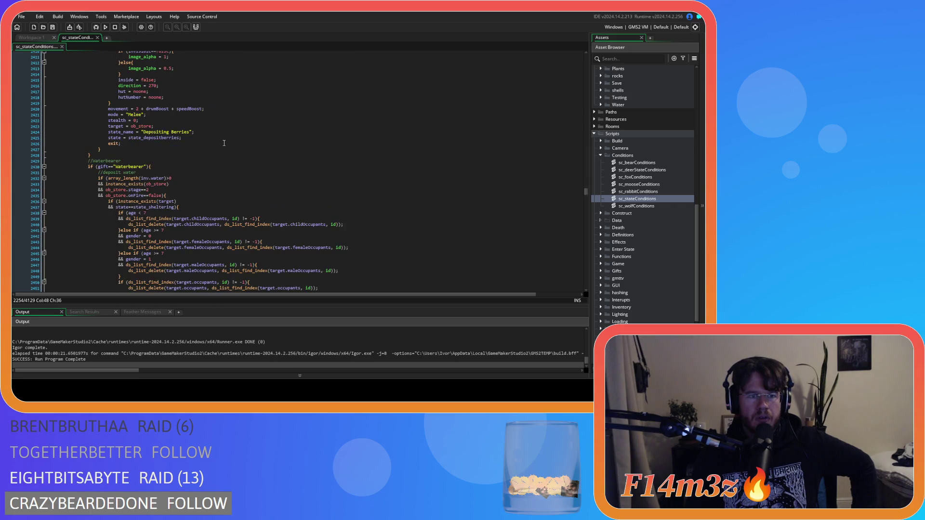
pyautogui.scroll(-10, 224, 143)
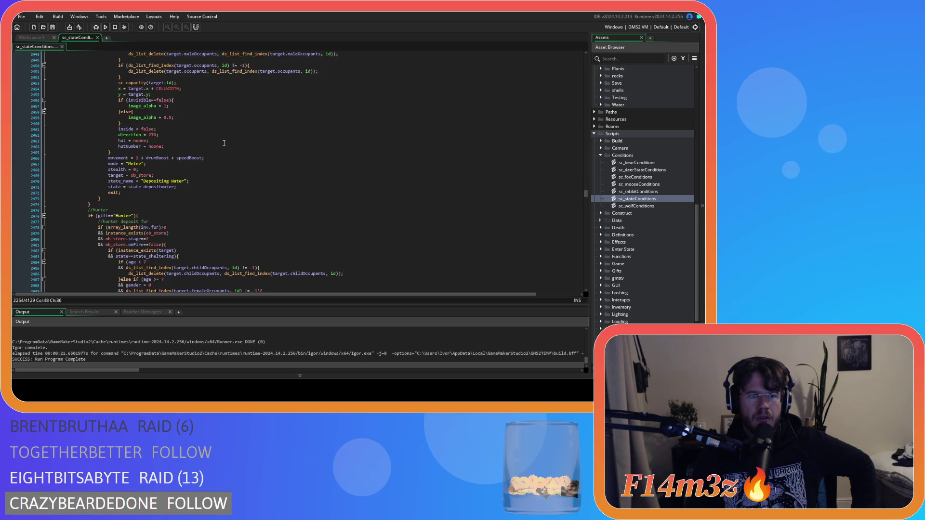
pyautogui.scroll(-7, 224, 143)
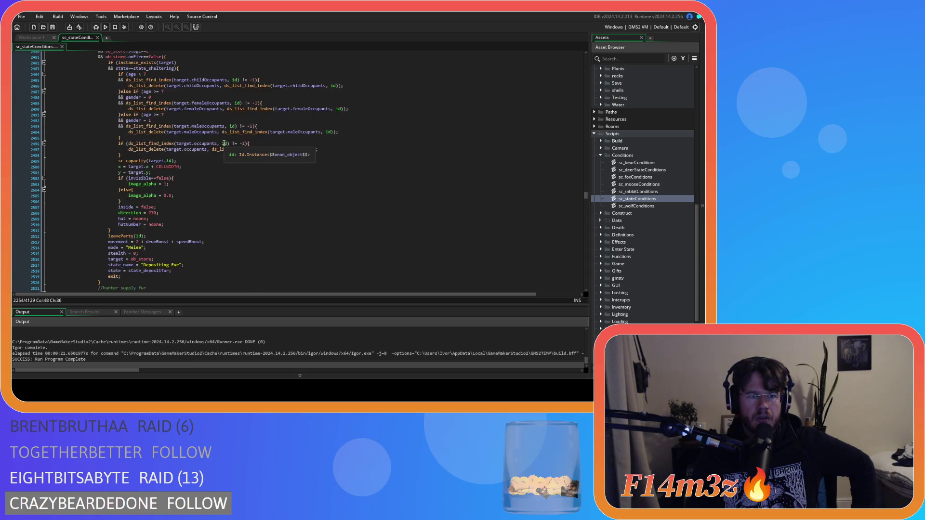
pyautogui.scroll(-6, 224, 143)
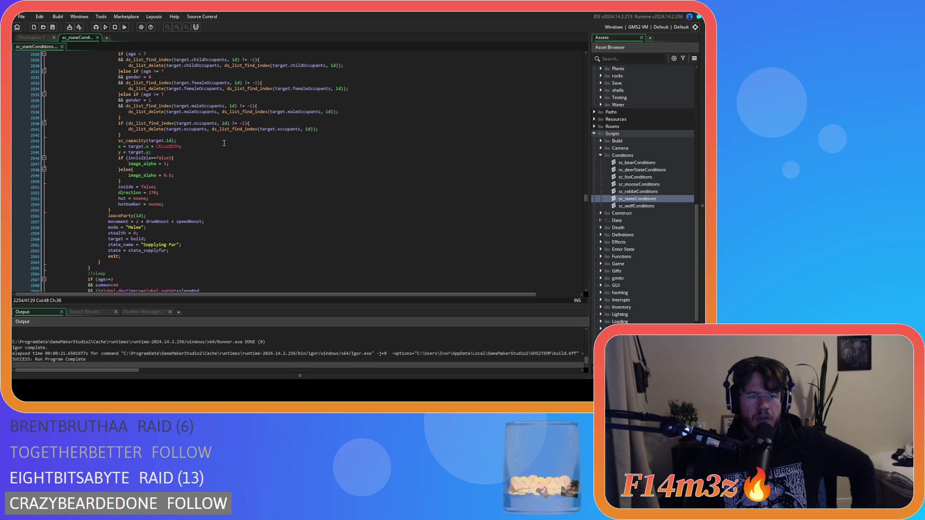
pyautogui.scroll(1, 224, 143)
pyautogui.scroll(12, 224, 143)
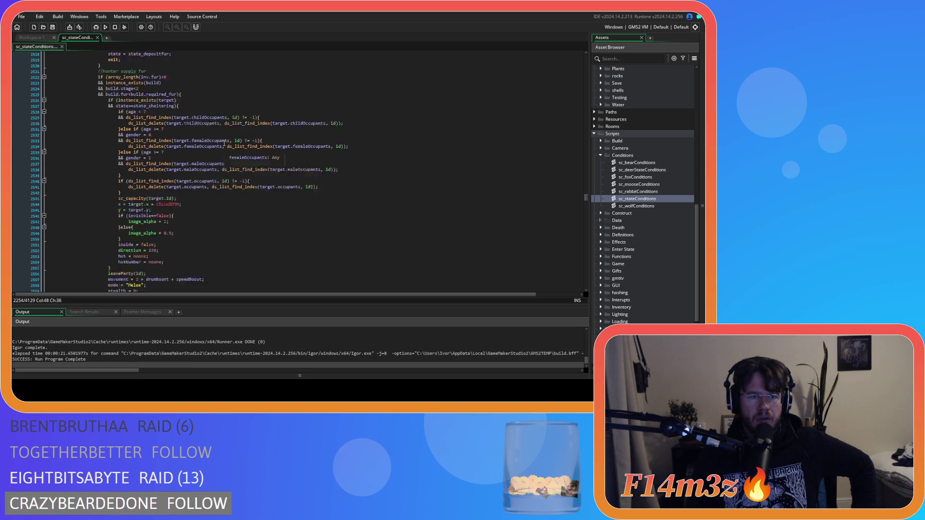
pyautogui.scroll(-13, 224, 143)
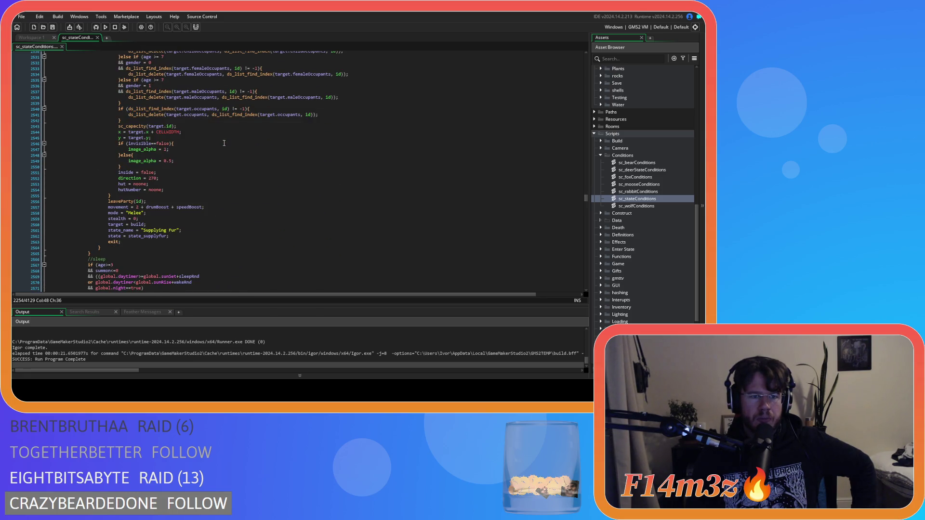
pyautogui.scroll(14, 224, 143)
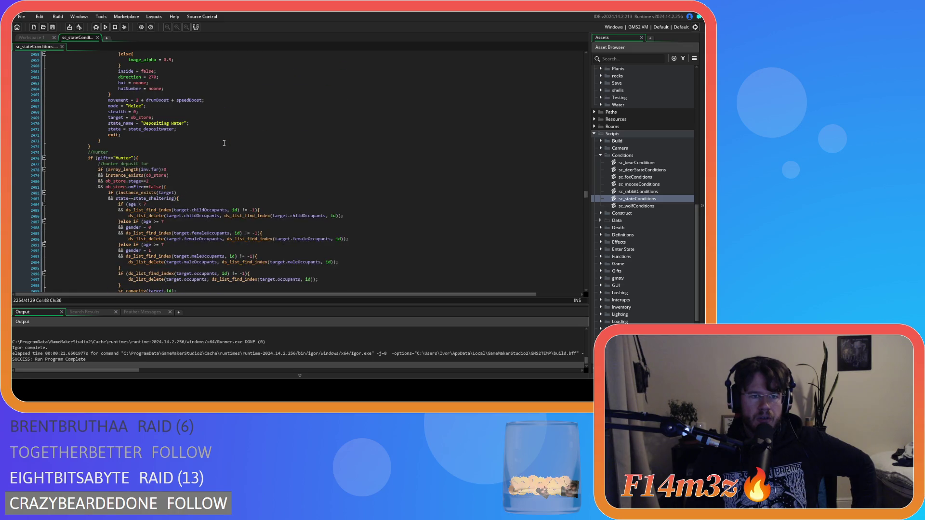
pyautogui.scroll(1, 224, 143)
pyautogui.scroll(-7, 224, 143)
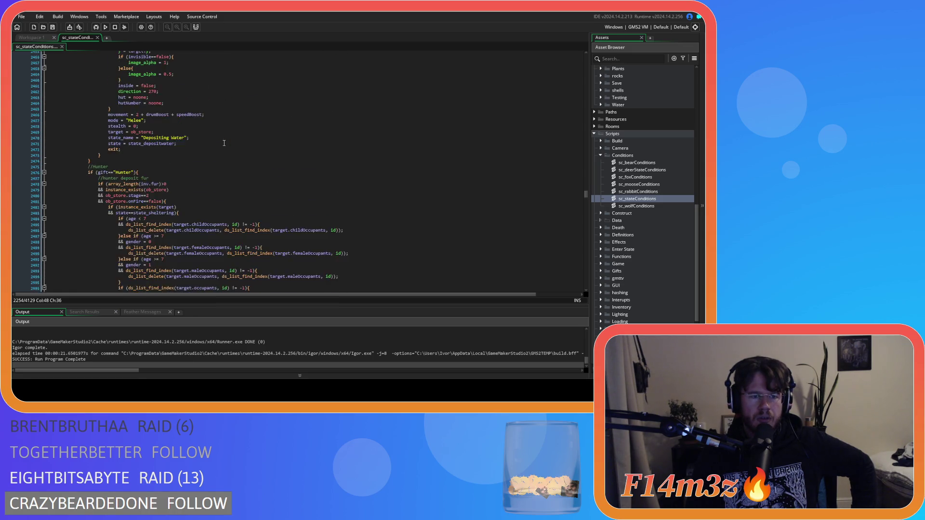
pyautogui.scroll(-4, 224, 144)
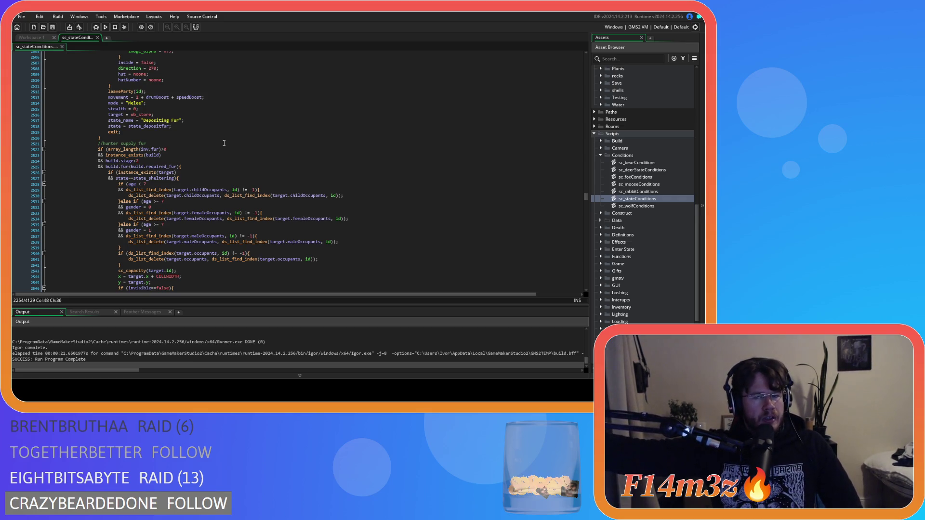
pyautogui.scroll(-3, 291, 202)
pyautogui.scroll(-20, 291, 201)
pyautogui.scroll(7, 287, 202)
# Look over the //sleep sheltering check, then close the sc_stateConditions script tab.
pyautogui.click(224, 181)
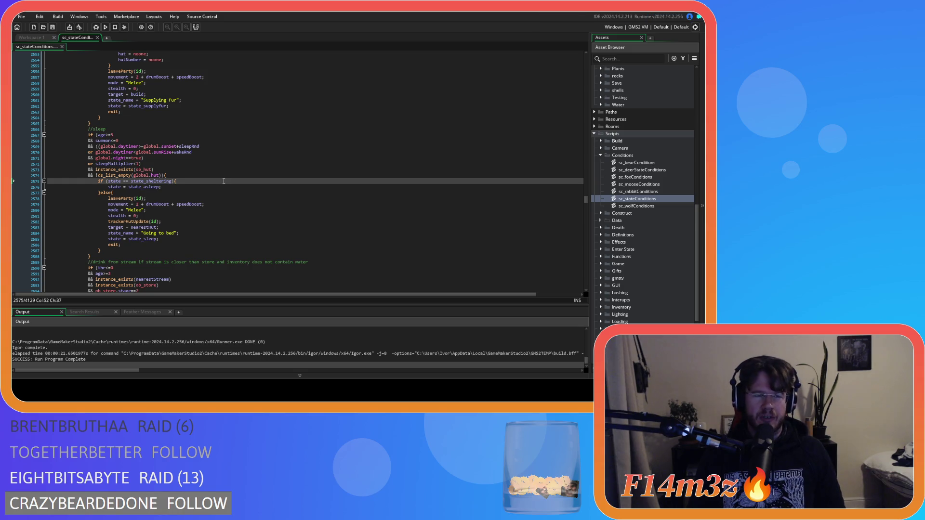
pyautogui.scroll(-10, 408, 168)
pyautogui.scroll(9, 407, 167)
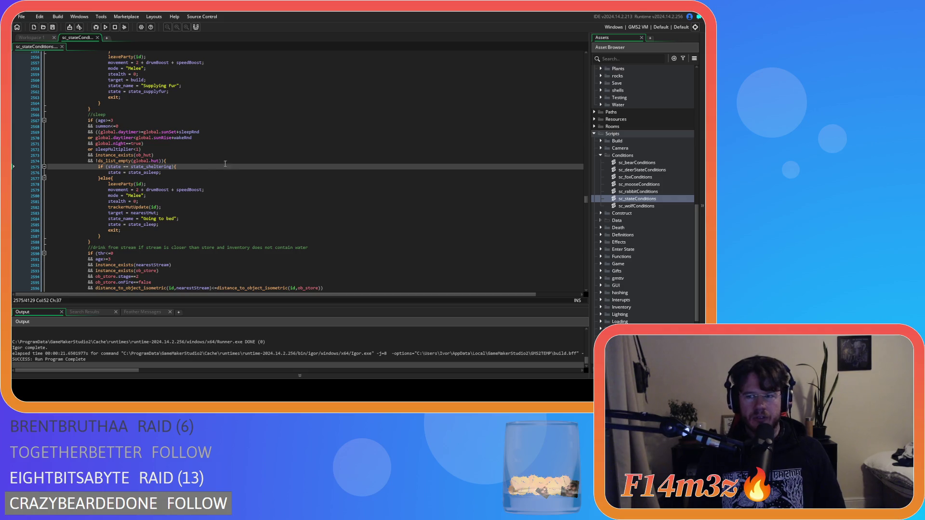
pyautogui.click(135, 116)
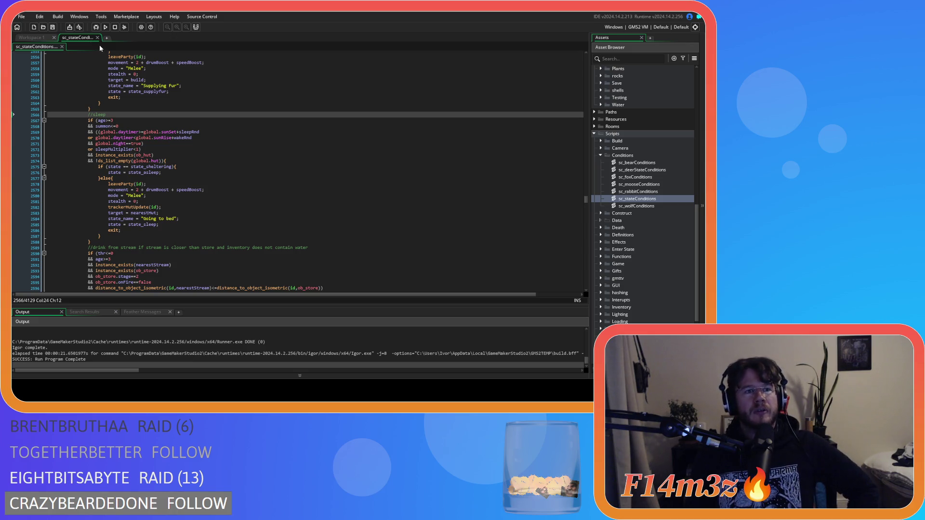
pyautogui.scroll(-4, 143, 131)
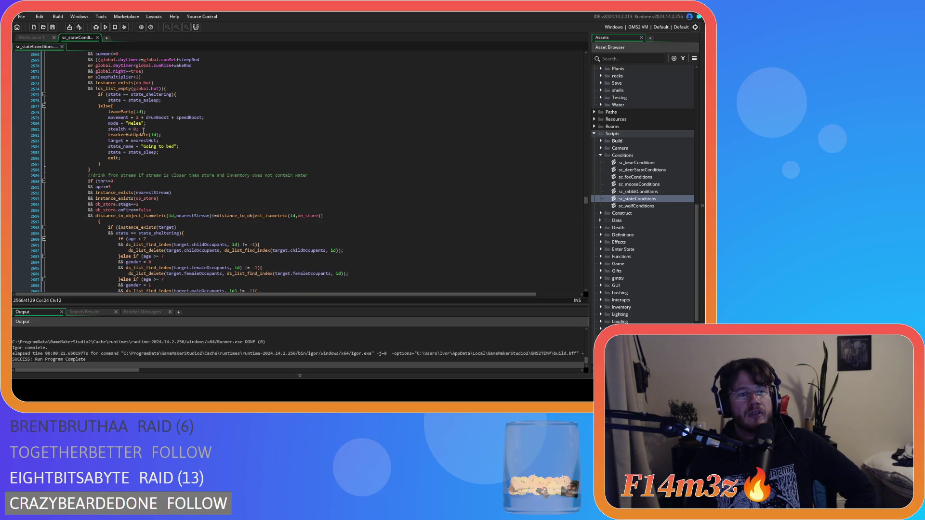
pyautogui.click(98, 38)
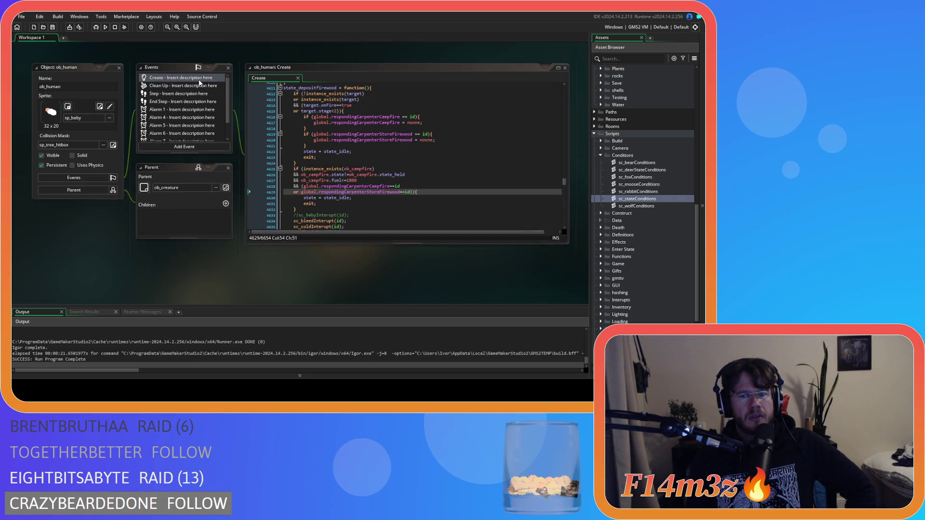
# Collapse and close all windows in Workspace 1.
pyautogui.hotkey('ctrl', 'shift', 'c')
pyautogui.hotkey('ctrl', 'shift', 'w')
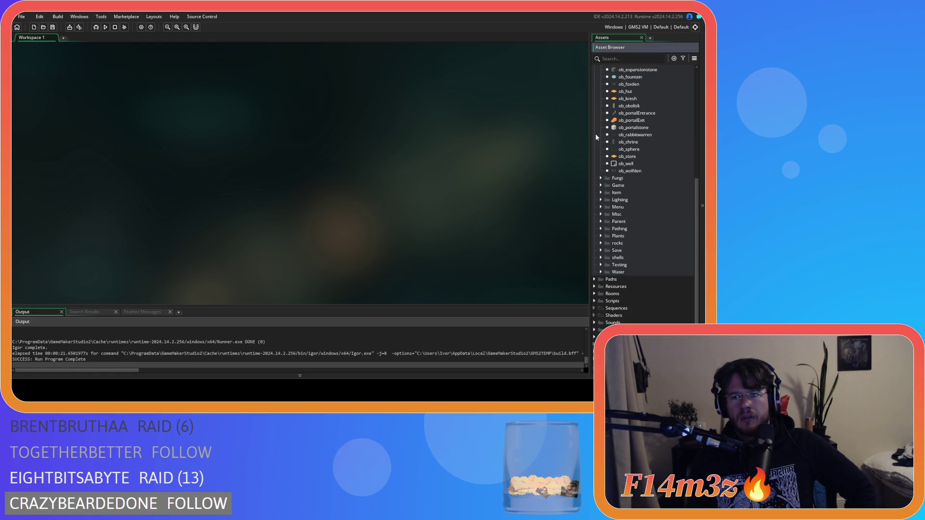
pyautogui.scroll(5, 606, 179)
# Collapse the Human, Animal and Objects folders, then expand Scripts and its Interrupts folder.
pyautogui.click(600, 187)
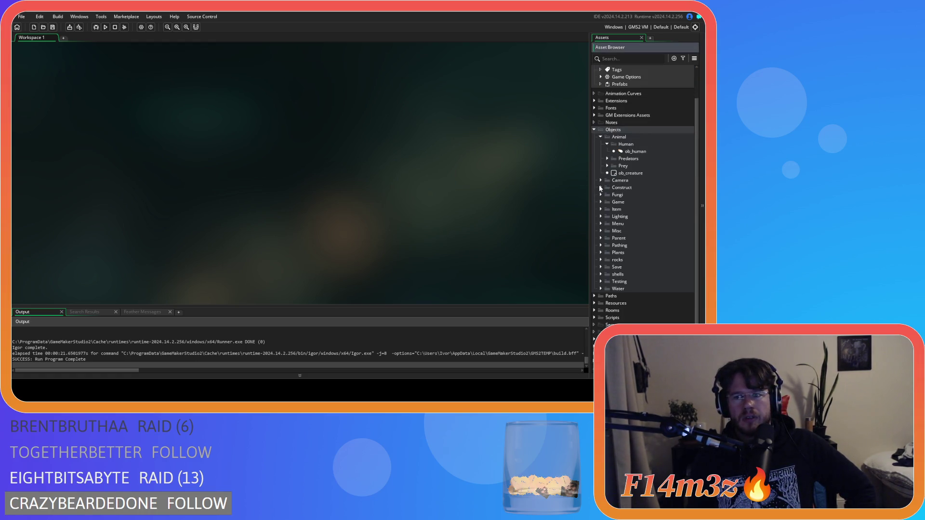
pyautogui.click(607, 145)
pyautogui.click(600, 137)
pyautogui.click(594, 130)
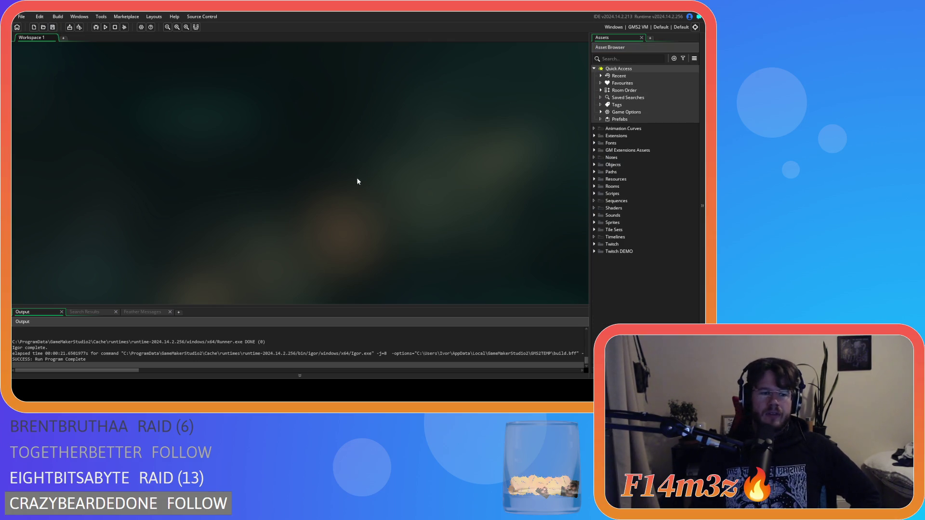
pyautogui.click(595, 193)
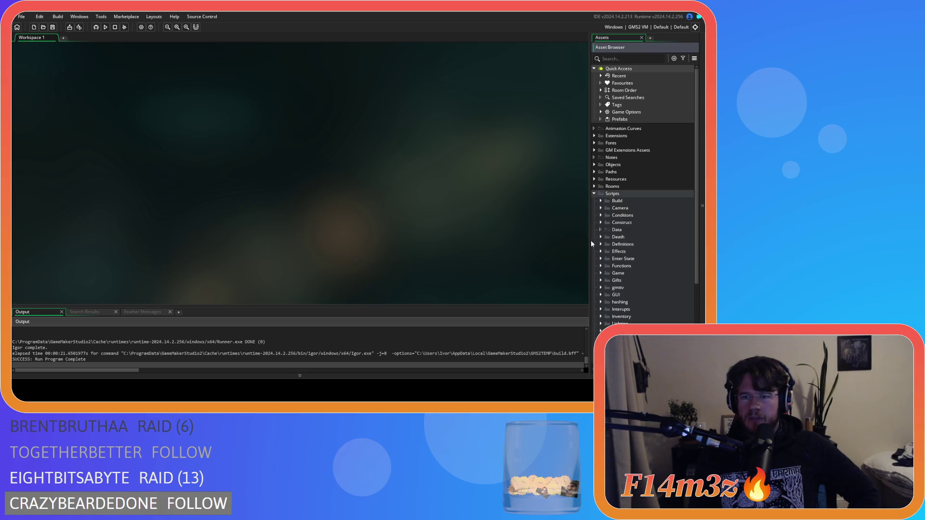
pyautogui.scroll(-3, 593, 277)
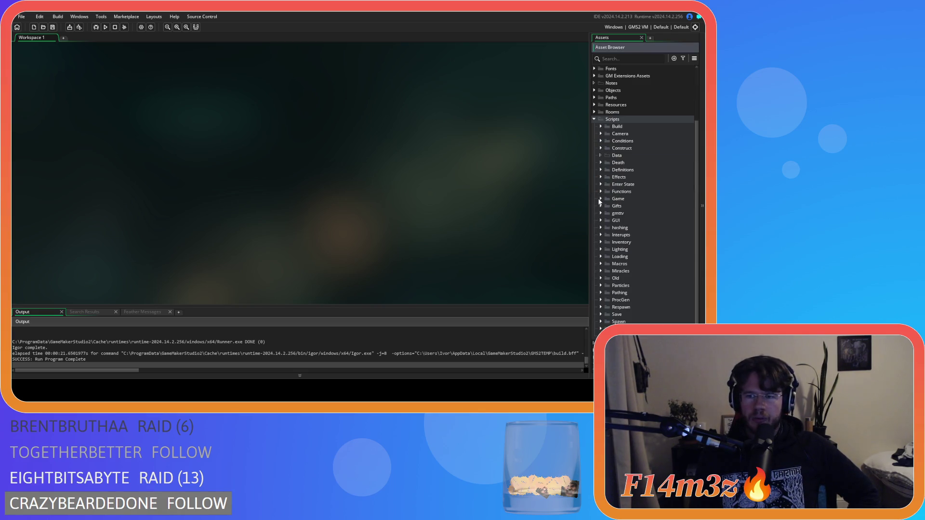
pyautogui.click(600, 235)
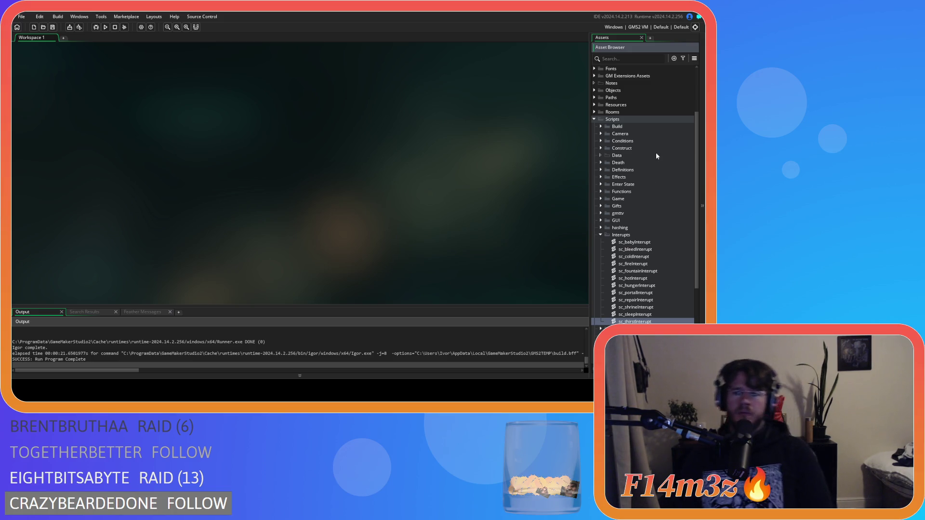
# Collapse Interrupts, expand Scripts > Conditions, and open sc_stateConditions.
pyautogui.click(600, 235)
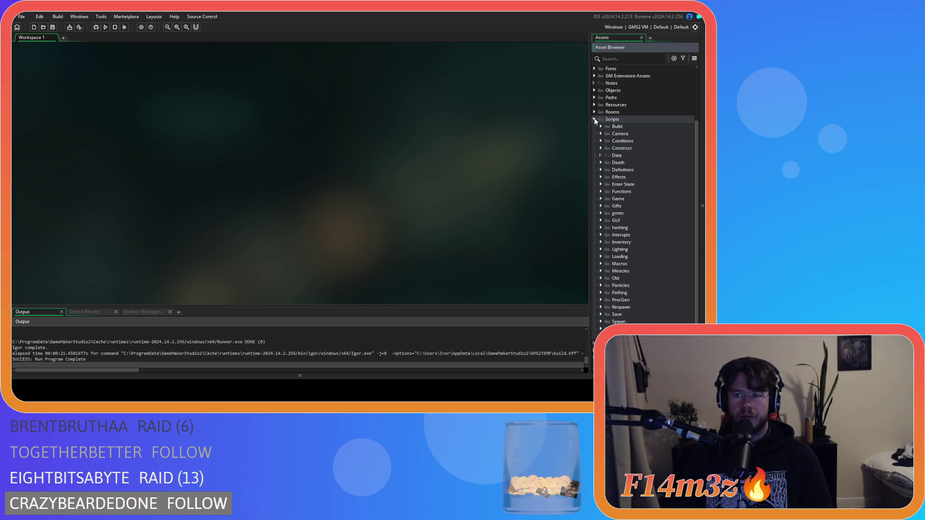
pyautogui.scroll(3, 602, 125)
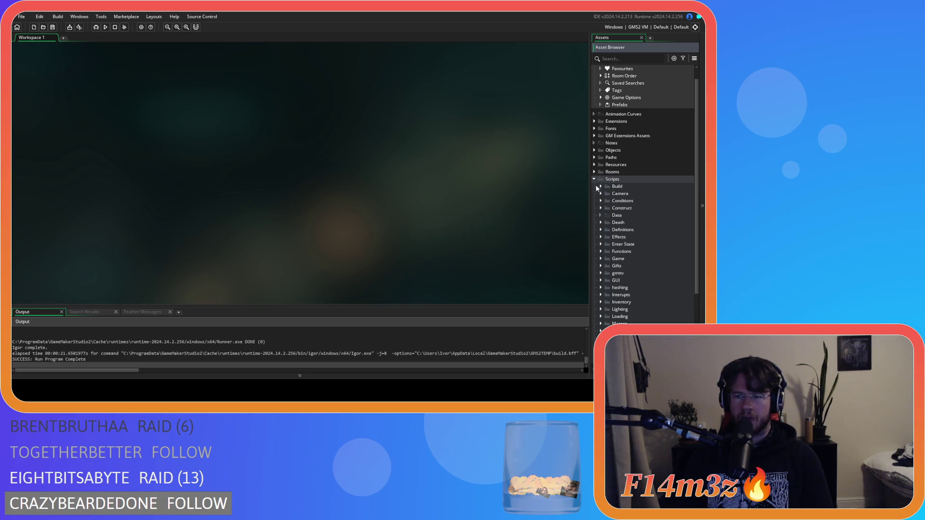
pyautogui.scroll(1, 597, 187)
pyautogui.scroll(-2, 620, 233)
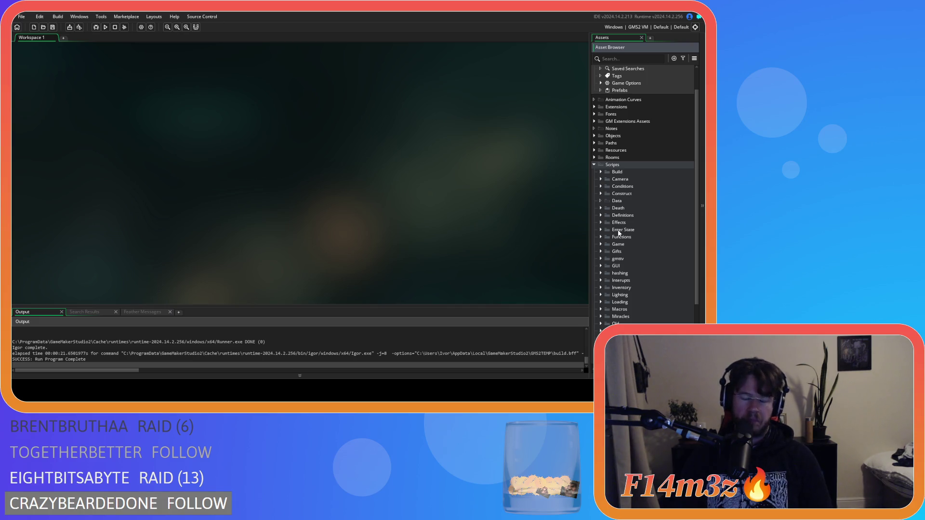
pyautogui.scroll(-1, 606, 246)
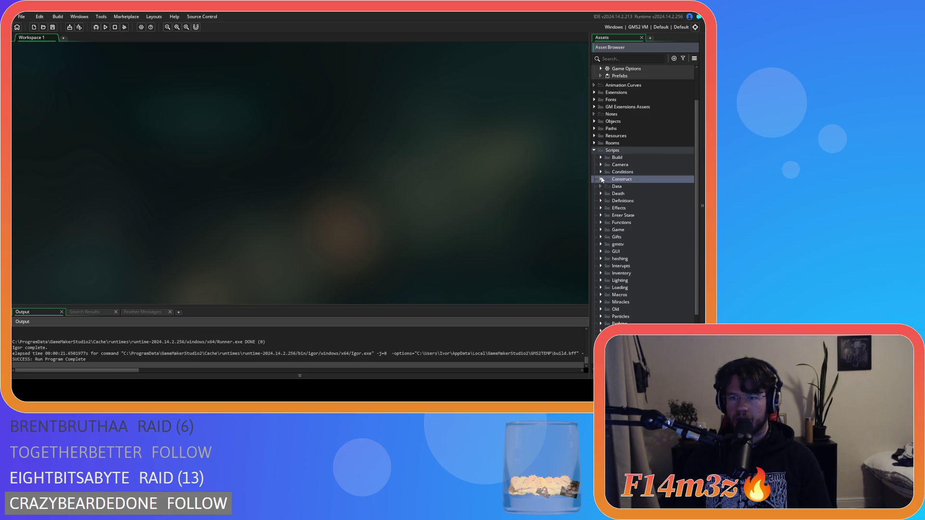
pyautogui.click(601, 172)
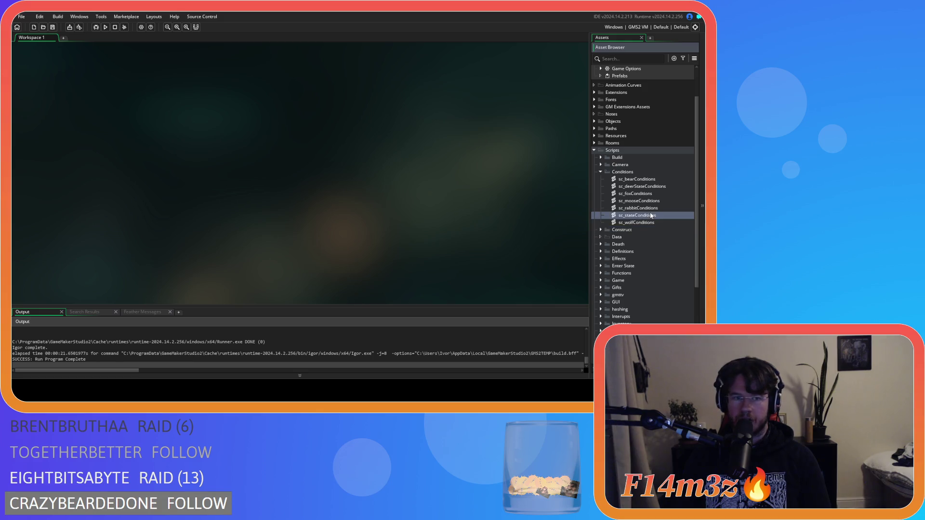
pyautogui.doubleClick(651, 216)
# Copy line 15 adding to availableCarpenters and review the carpenter conditions on lines 11–14.
pyautogui.click(274, 164)
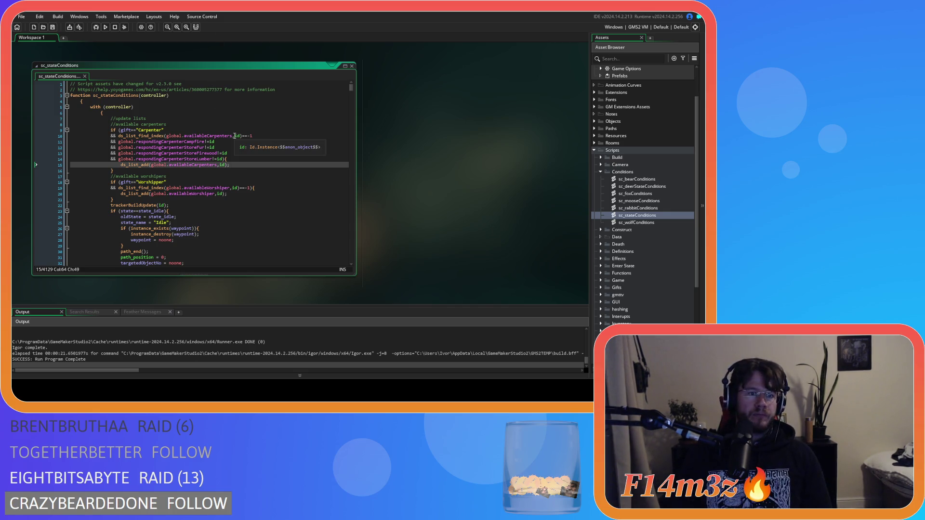
pyautogui.moveTo(242, 164); pyautogui.dragTo(120, 166)
pyautogui.rightClick(133, 168)
pyautogui.click(162, 179)
pyautogui.click(249, 164)
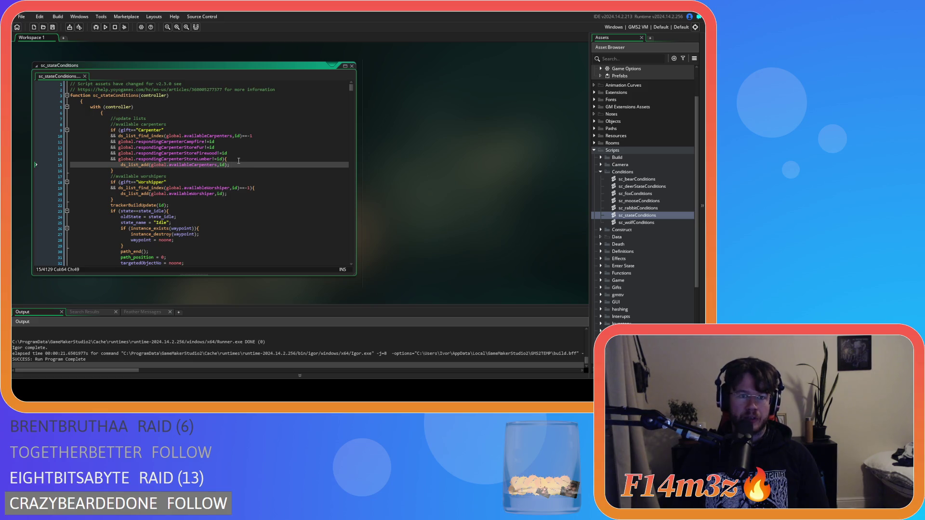
pyautogui.moveTo(240, 161); pyautogui.dragTo(148, 142)
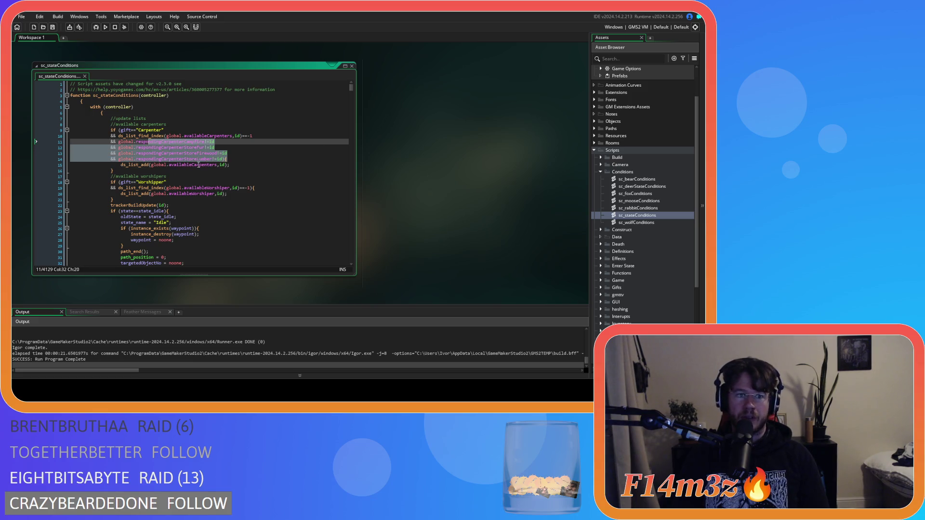
pyautogui.click(240, 166)
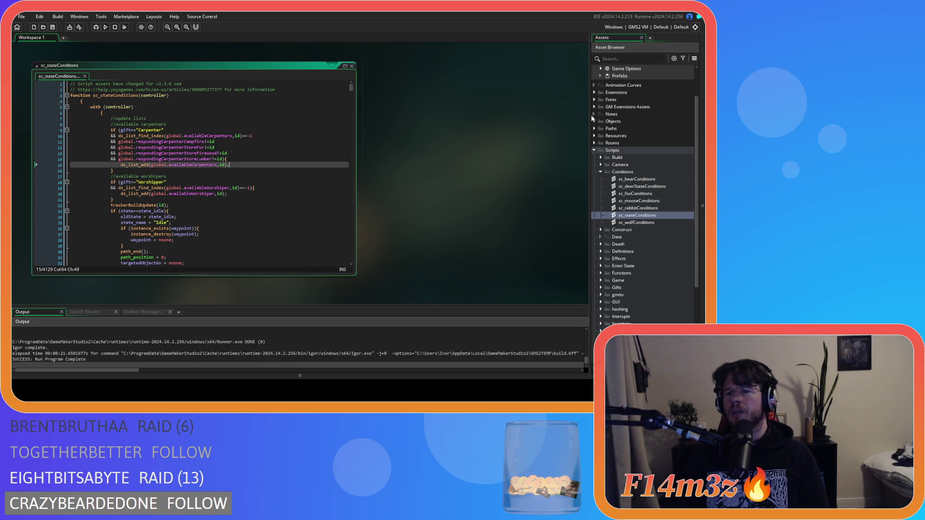
# Expand Objects > Animal > Human in the Asset Browser and open ob_human.
pyautogui.scroll(3, 609, 171)
pyautogui.doubleClick(610, 165)
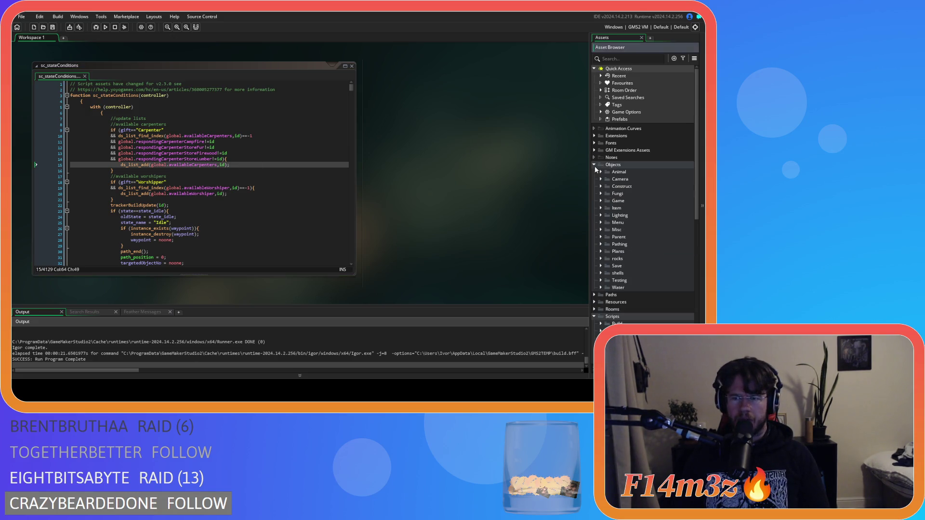
pyautogui.click(607, 179)
pyautogui.click(633, 186)
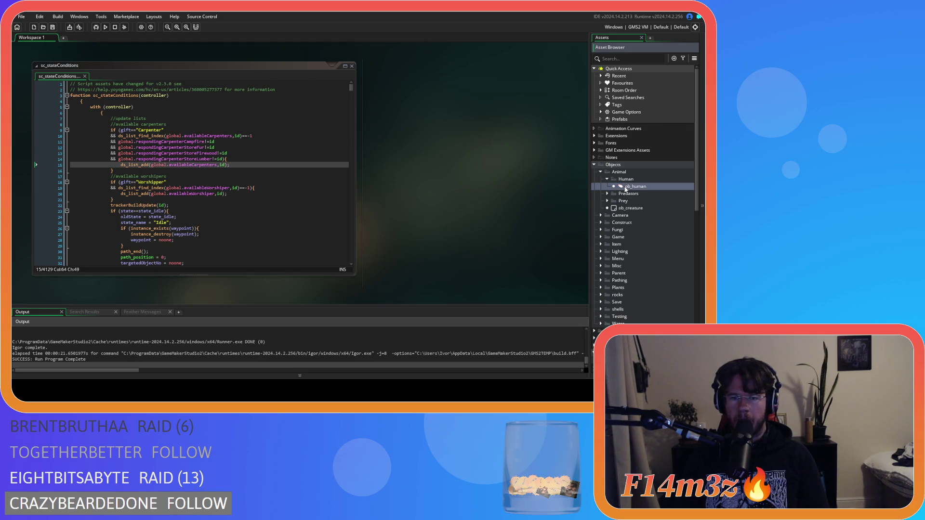
# Search the ob_human Create code for state_firewood and scroll through that function.
pyautogui.hotkey('ctrl', 'f')
pyautogui.write('state_')
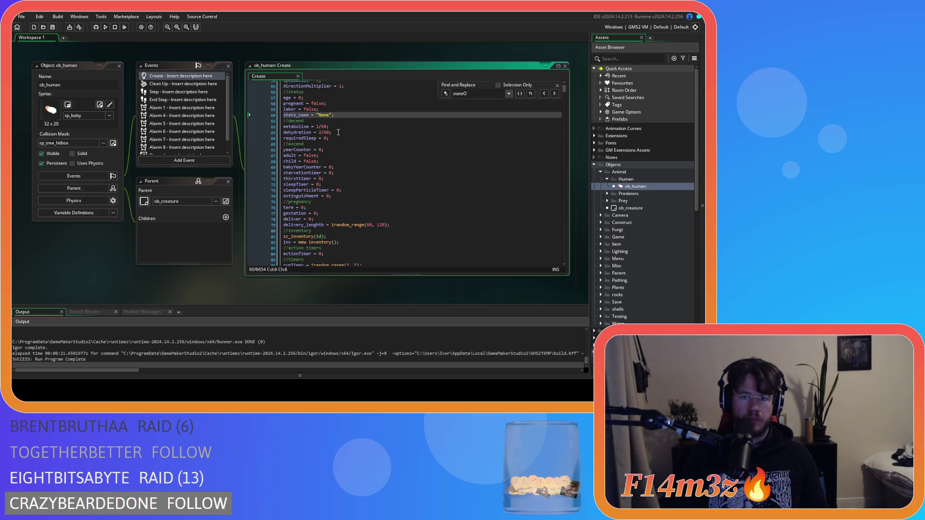
pyautogui.write('firewood')
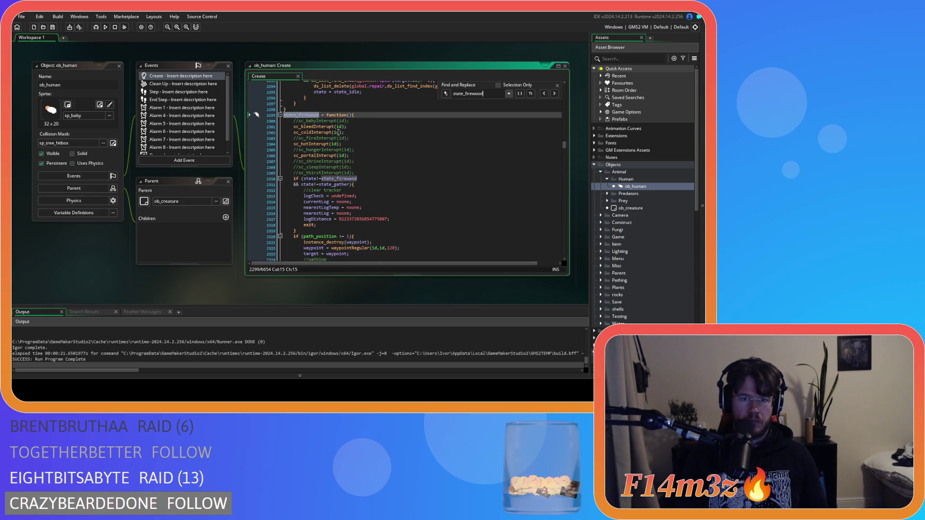
pyautogui.click(390, 128)
pyautogui.scroll(-2, 392, 157)
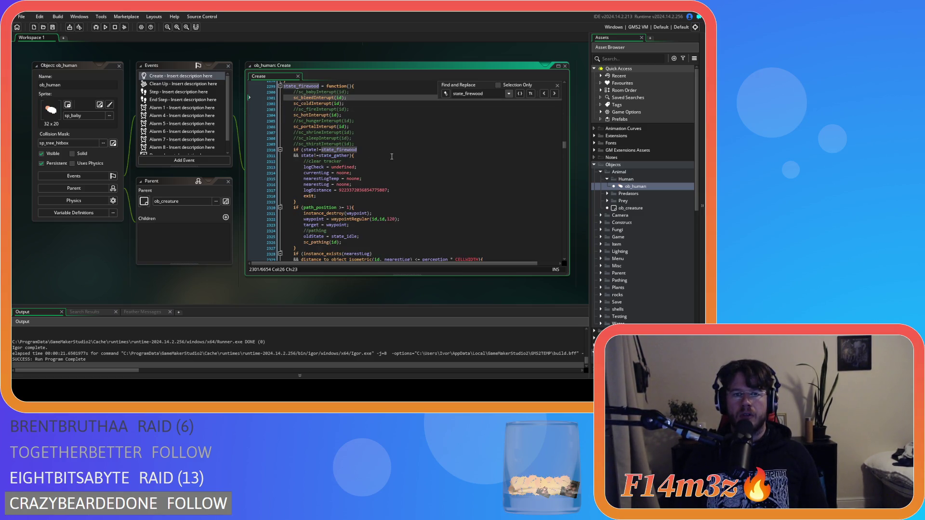
pyautogui.scroll(1, 392, 156)
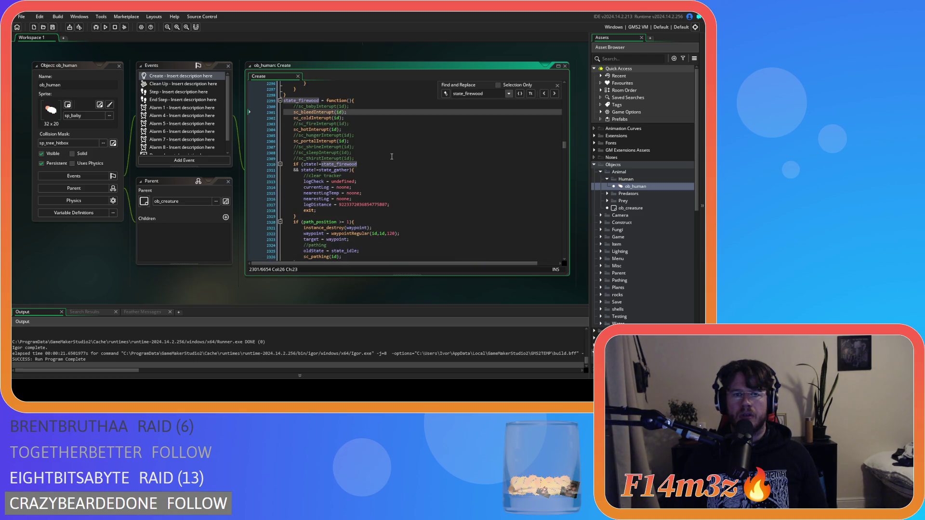
pyautogui.scroll(-5, 392, 156)
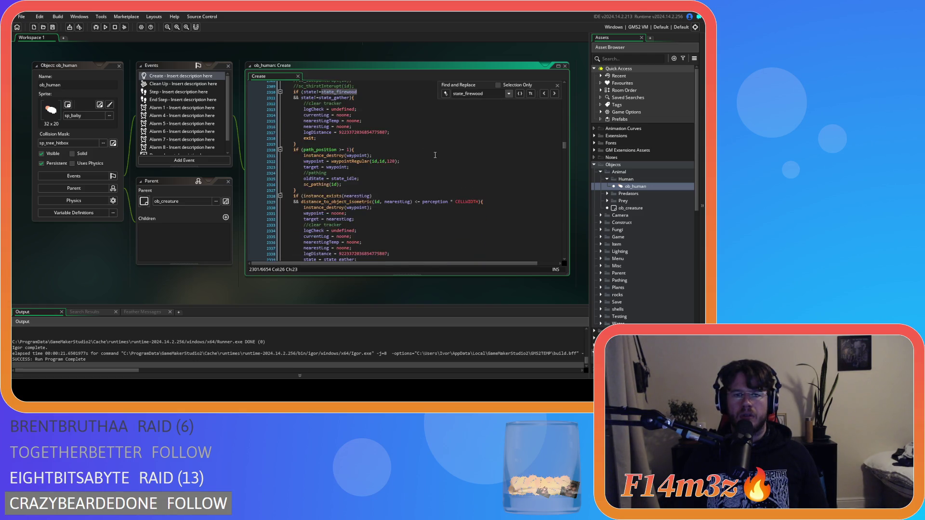
pyautogui.scroll(-2, 435, 155)
pyautogui.scroll(10, 435, 155)
pyautogui.scroll(-15, 435, 156)
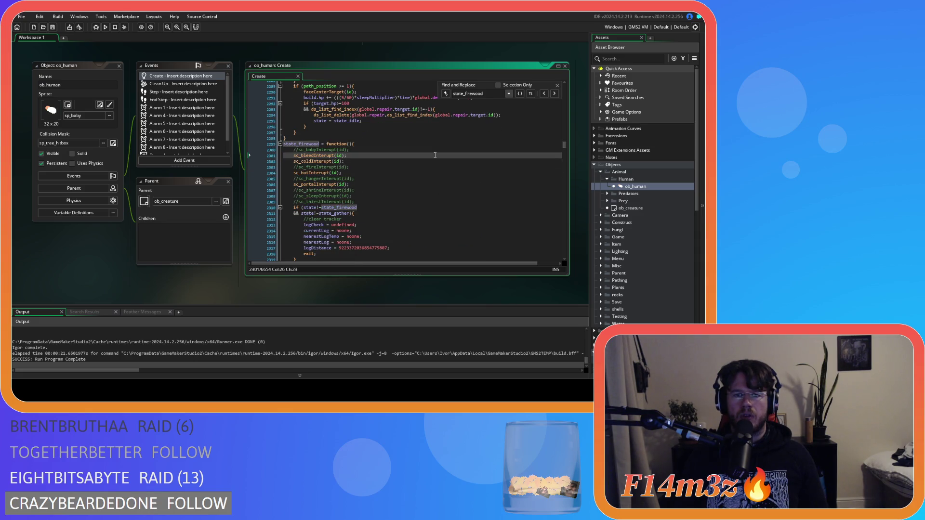